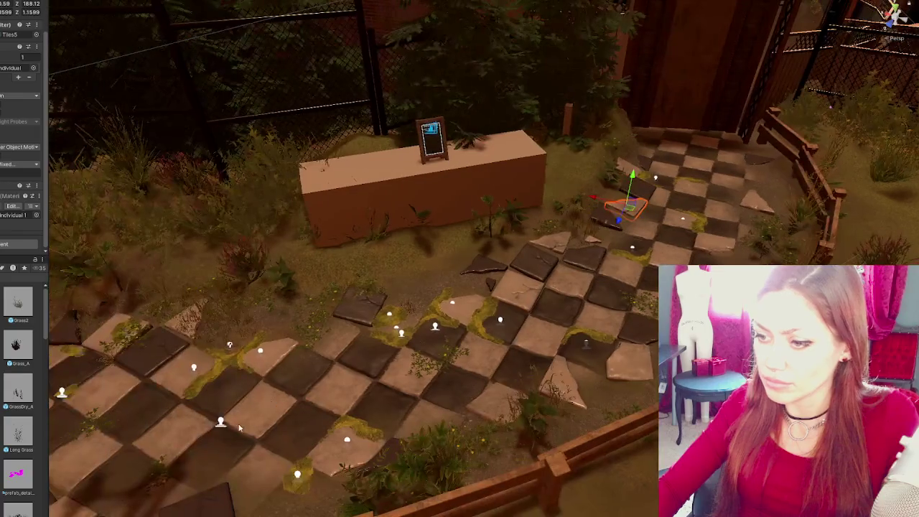
- Move the moss decal projector from beside the bench onto the far tiles and zero its rotation
drag(297, 474, 622, 268)
mouse_move(550, 173)
mouse_down()
mouse_move(683, 221)
mouse_move(696, 167)
mouse_move(696, 180)
mouse_up()
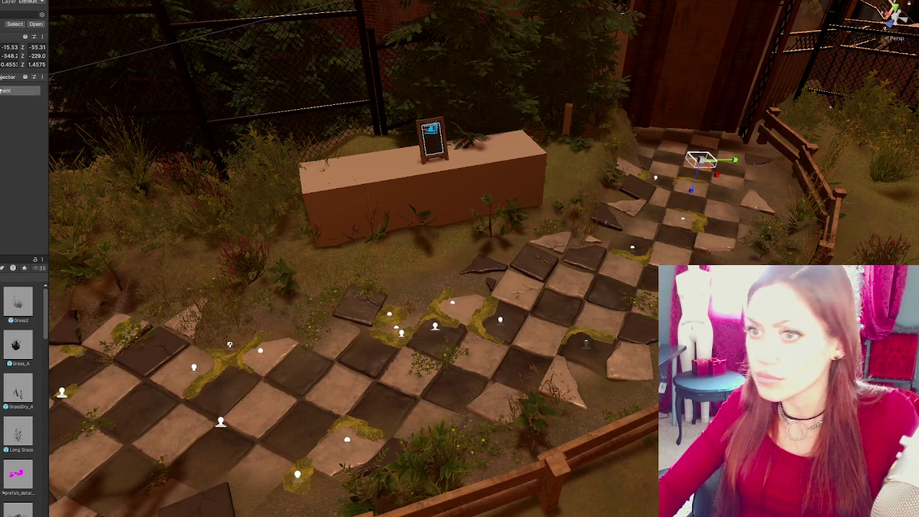
text(0)
key(Tab)
text(0)
key(Return)
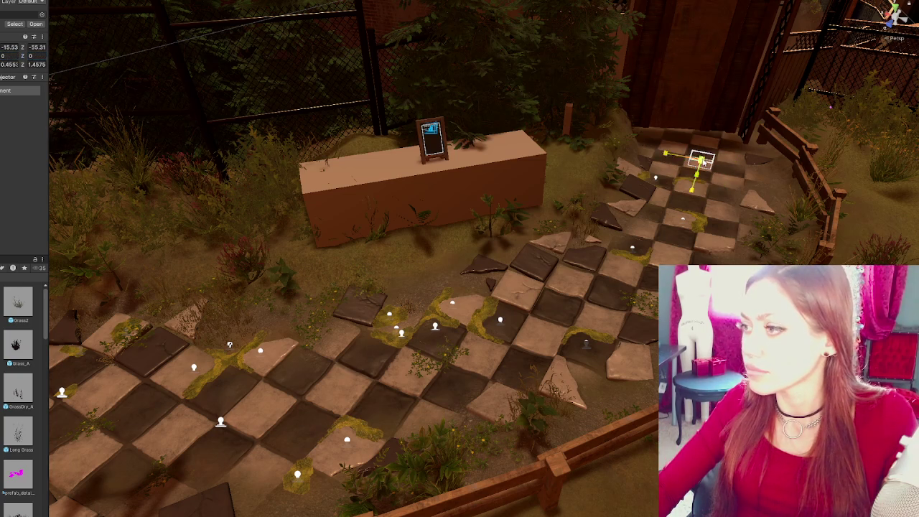
- Enlarge and turn the moss projector so it covers the far tiles
key(f)
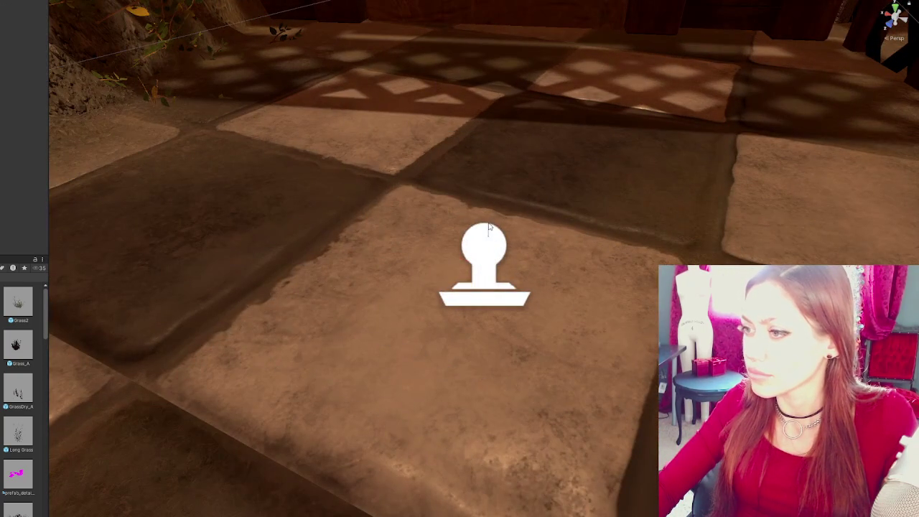
scroll(521, 288, down, 6)
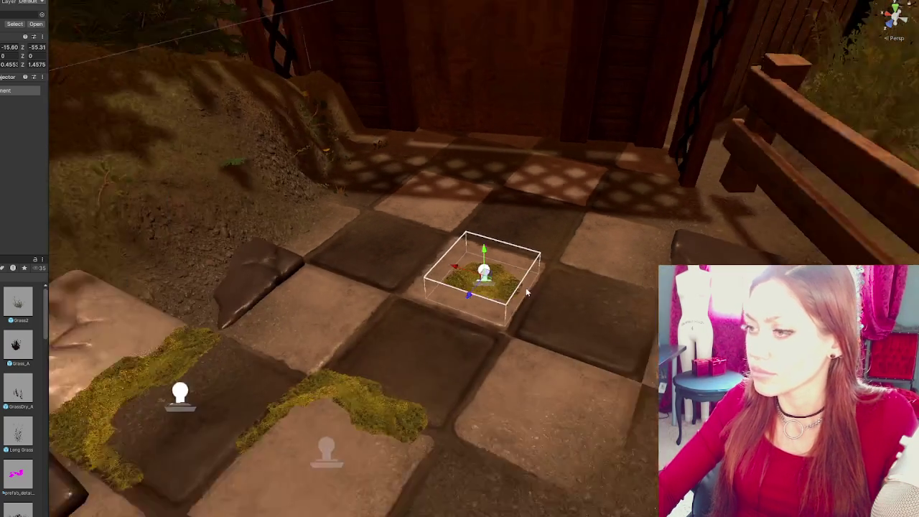
scroll(526, 292, down, 2)
mouse_move(468, 291)
mouse_down()
mouse_move(441, 330)
mouse_move(531, 267)
mouse_move(500, 277)
mouse_move(506, 271)
mouse_up()
key(e)
key(w)
mouse_move(508, 236)
mouse_down()
mouse_move(550, 251)
mouse_move(186, 318)
mouse_up()
- Move the flowering plant off the tile onto the dirt beside the path
click(186, 318)
drag(195, 272, 327, 222)
mouse_move(373, 287)
mouse_down()
mouse_move(328, 215)
mouse_move(338, 253)
mouse_move(388, 256)
mouse_move(391, 267)
mouse_up()
key(e)
key(w)
- Nudge the flowering plant down-left and rotate it further into place
click(376, 284)
click(371, 286)
drag(372, 286, 351, 309)
key(e)
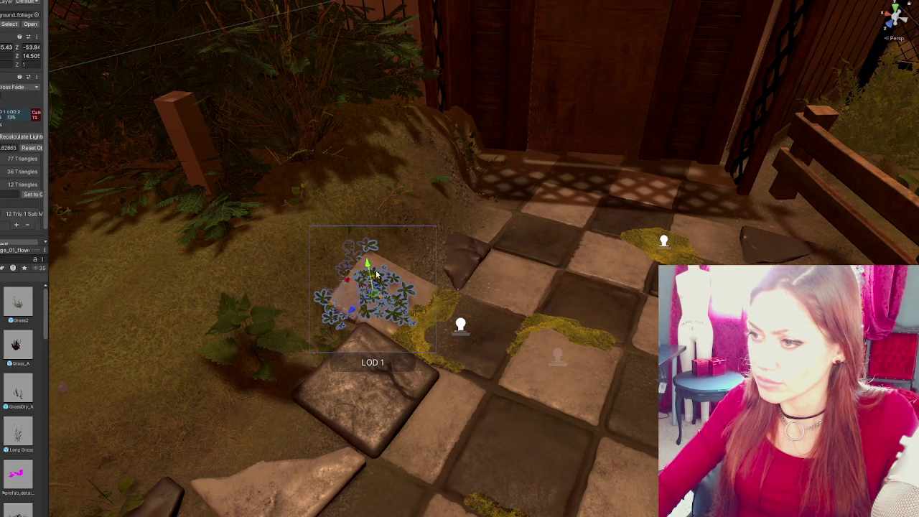
mouse_move(392, 283)
mouse_down()
mouse_move(386, 270)
mouse_move(392, 399)
mouse_up()
click(391, 398)
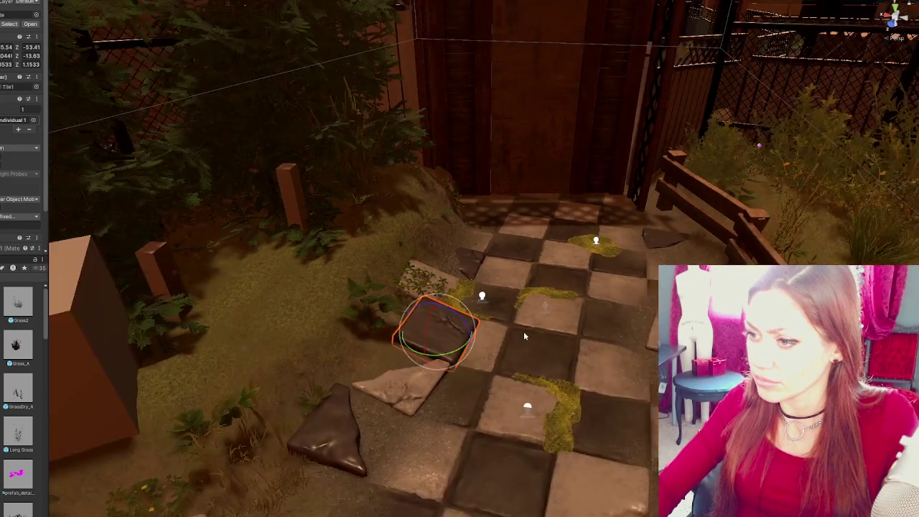
- Select the dark tile on the path and shift it sideways
scroll(523, 336, down, 5)
click(585, 242)
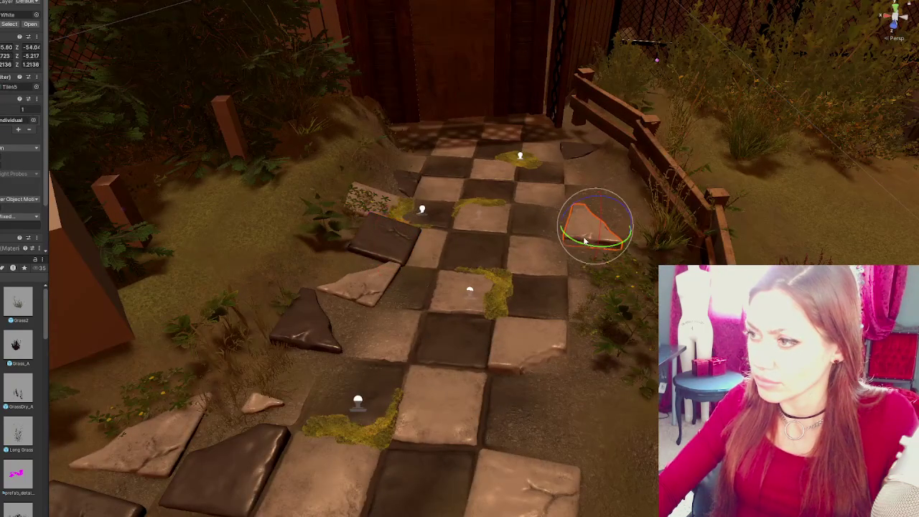
click(397, 243)
key(w)
drag(354, 244, 502, 275)
- Tilt the cracked dark tile on the right and spin it in place
click(384, 236)
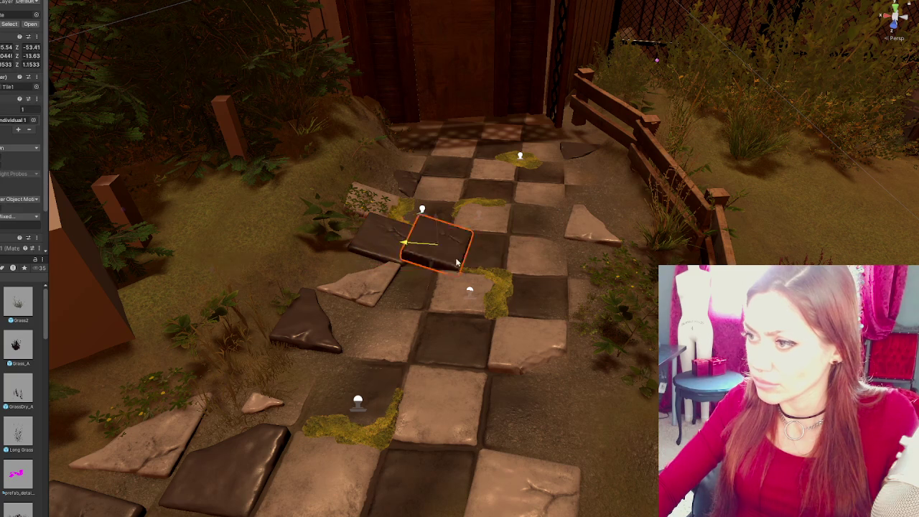
click(539, 248)
key(e)
mouse_move(570, 232)
mouse_down()
mouse_move(544, 240)
mouse_move(539, 232)
mouse_up()
key(w)
mouse_move(502, 261)
mouse_down()
mouse_move(526, 365)
mouse_move(536, 367)
mouse_up()
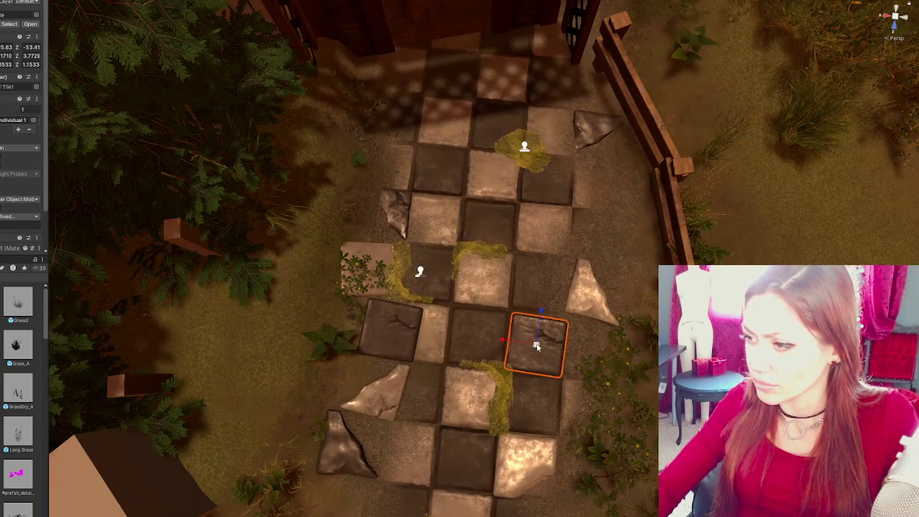
key(e)
mouse_move(543, 379)
mouse_down()
mouse_move(628, 238)
mouse_move(557, 247)
mouse_move(589, 350)
mouse_move(572, 366)
mouse_move(543, 338)
mouse_move(524, 511)
mouse_move(544, 379)
mouse_up()
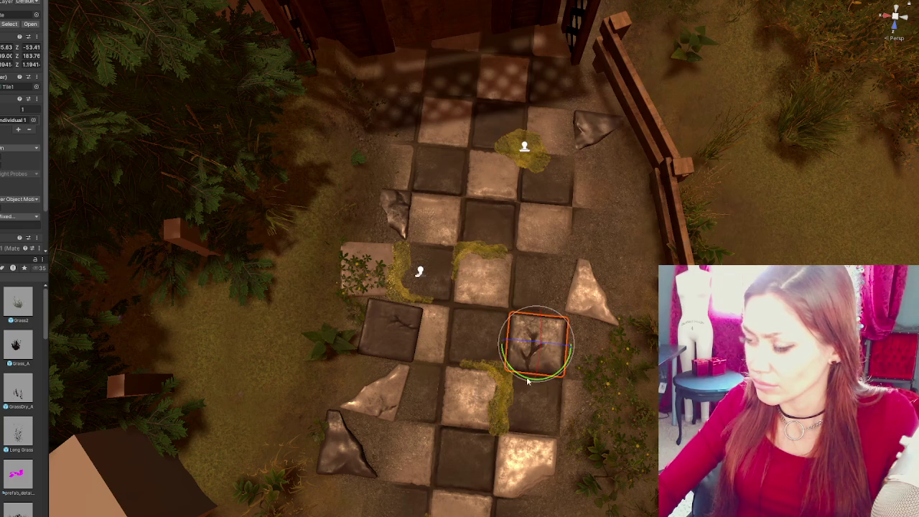
- Tilt a tile near the back of the path so it sits unevenly
click(381, 411)
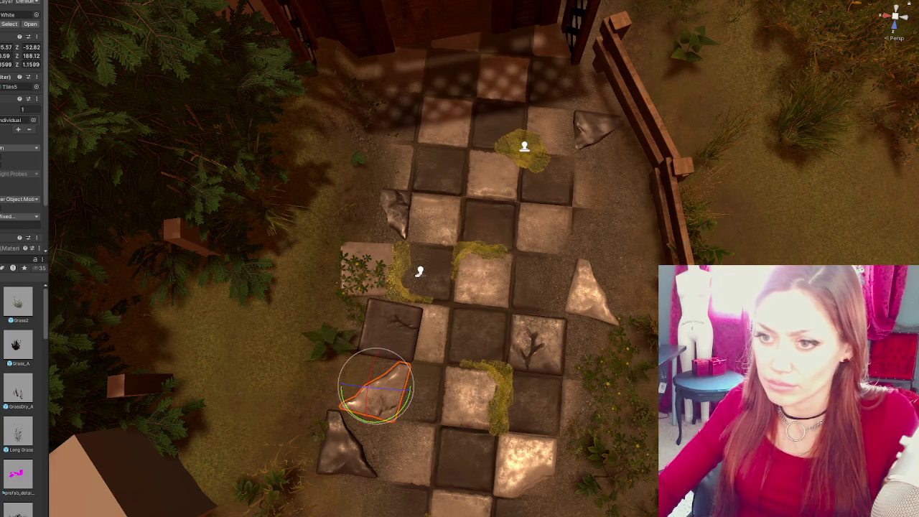
mouse_move(380, 410)
mouse_down()
mouse_move(573, 274)
mouse_move(539, 216)
mouse_up()
click(536, 215)
key(w)
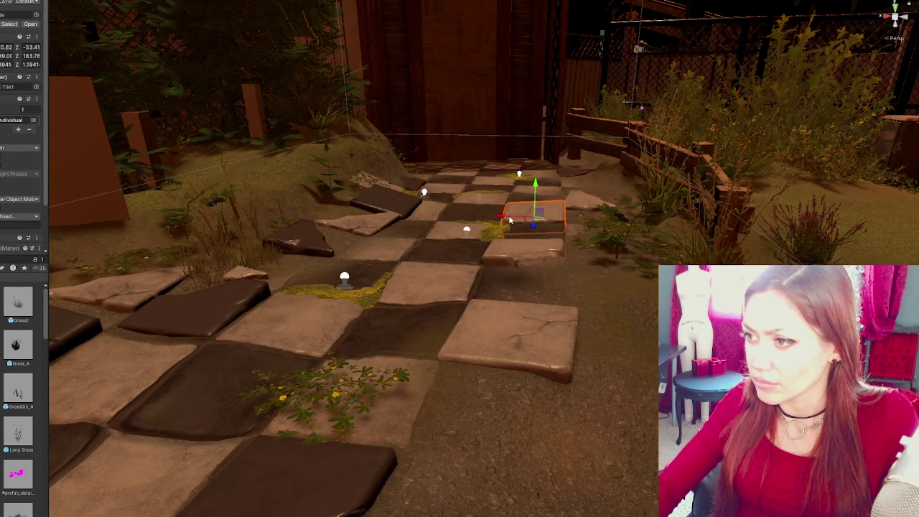
key(e)
key(w)
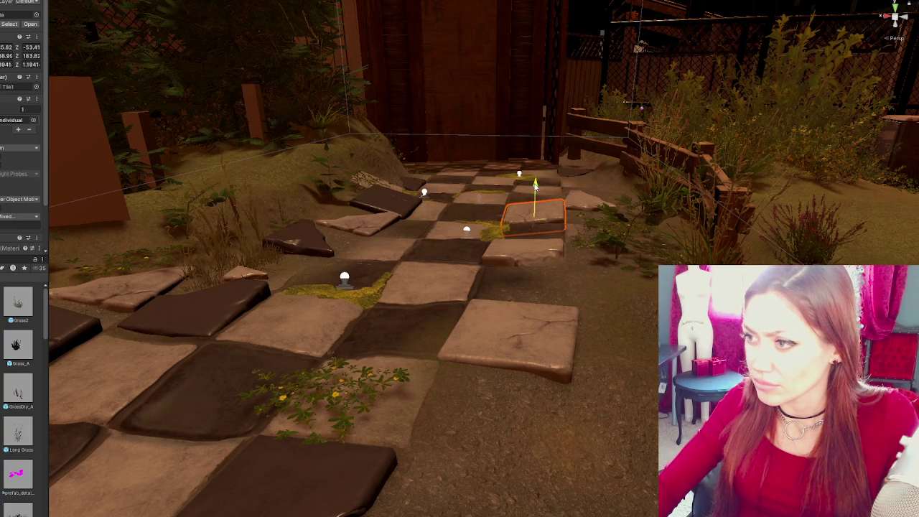
click(535, 248)
key(e)
drag(546, 232, 531, 255)
click(582, 316)
drag(581, 316, 522, 319)
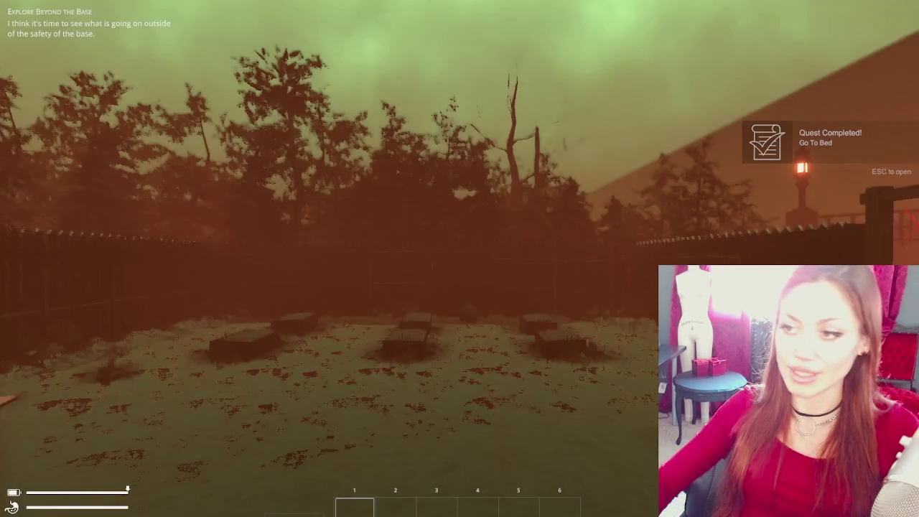
- Walk through the wooden gate, across the yard and out the EXIT gate
key(w)
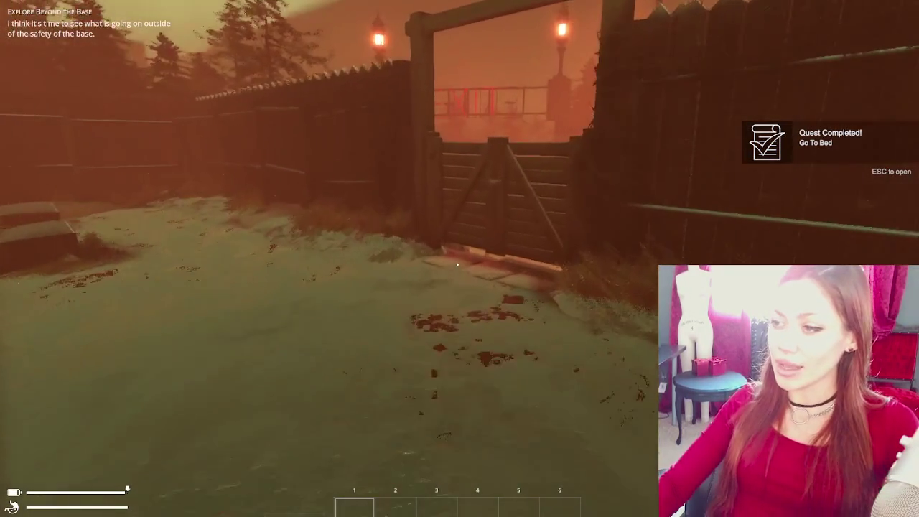
key(e)
key(w)
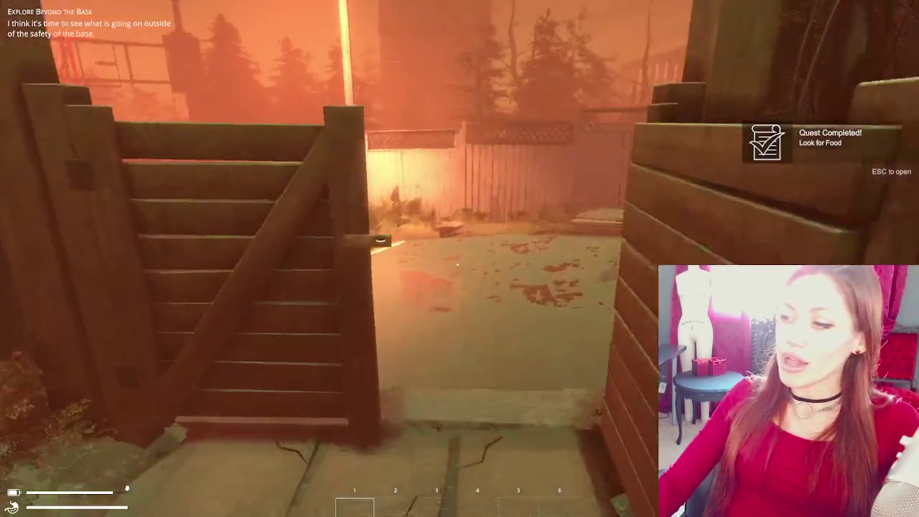
key(w)
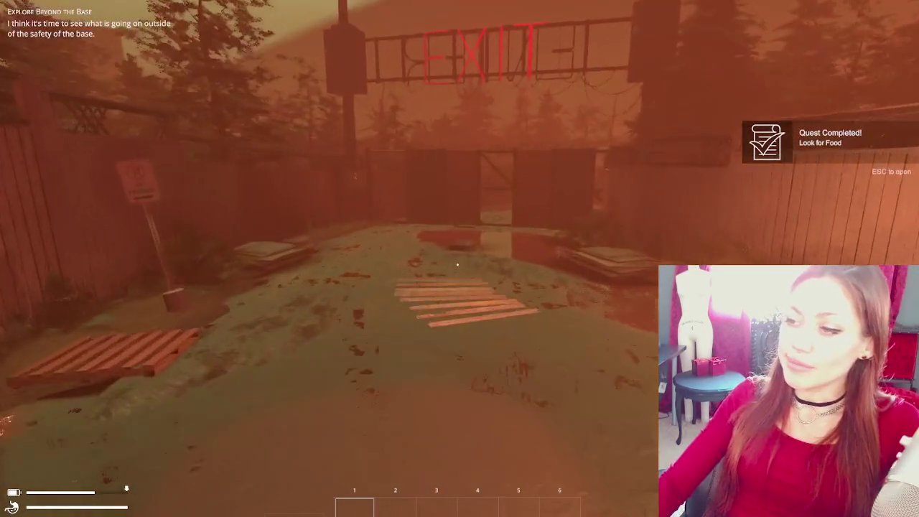
key(w)
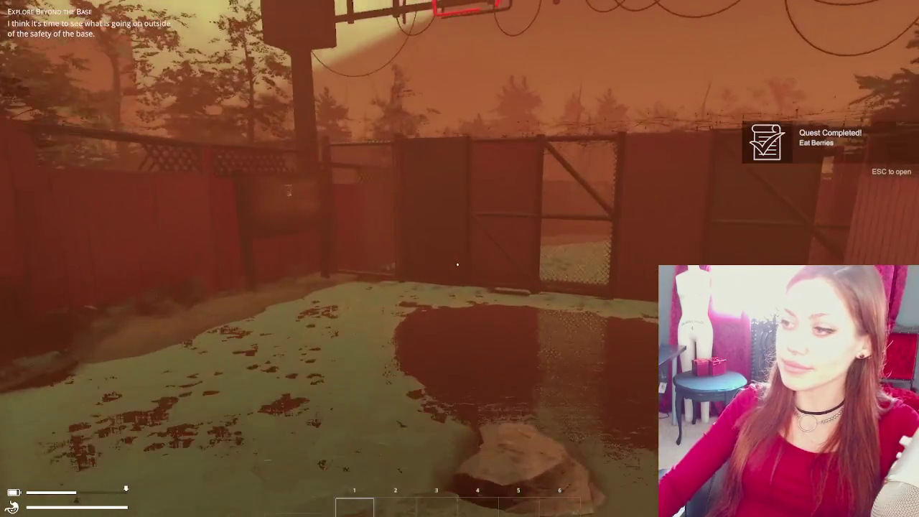
key(e)
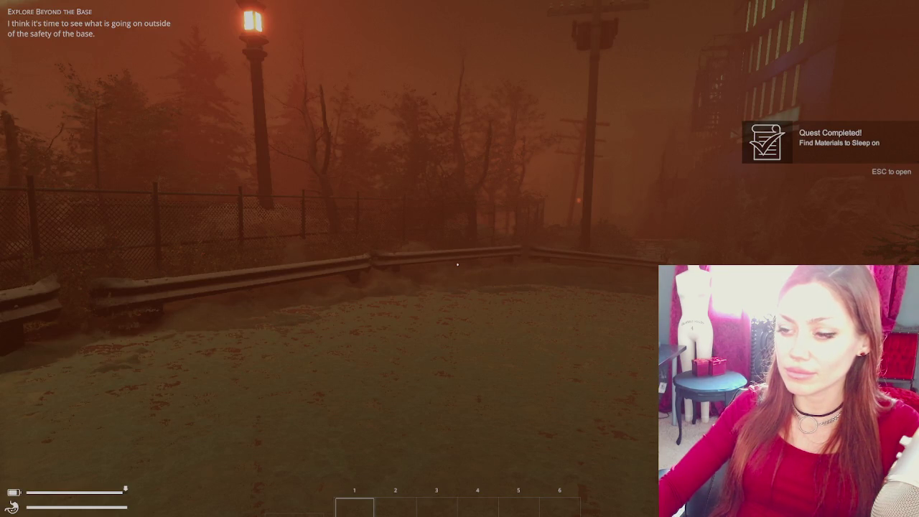
- Walk past the guardrail and along the tiled stone path
key(w)
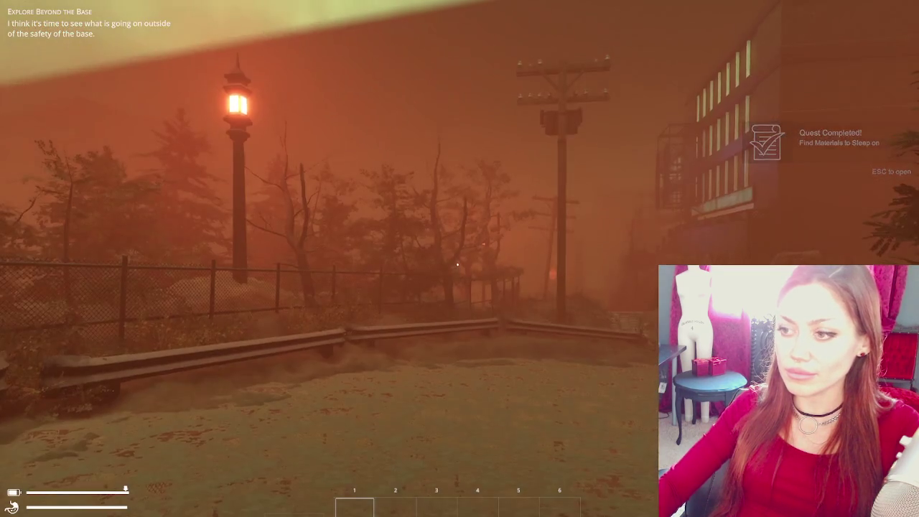
key(w)
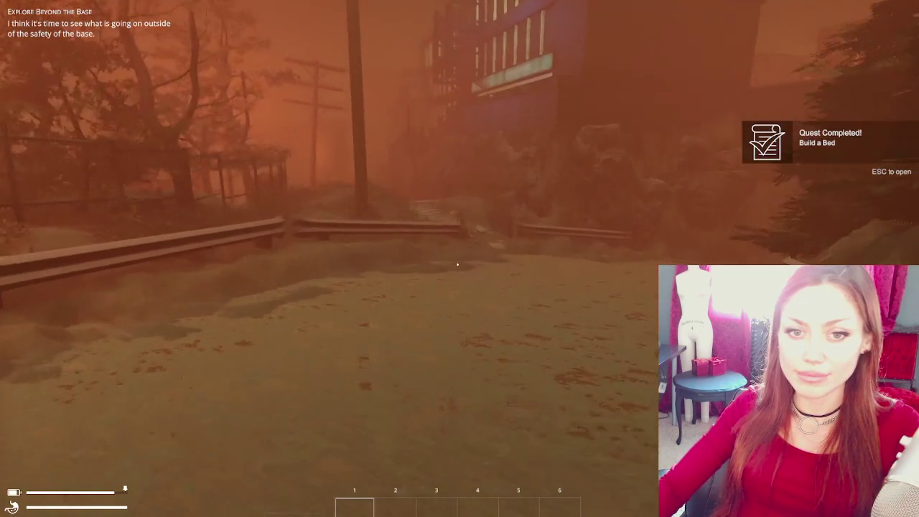
key(w)
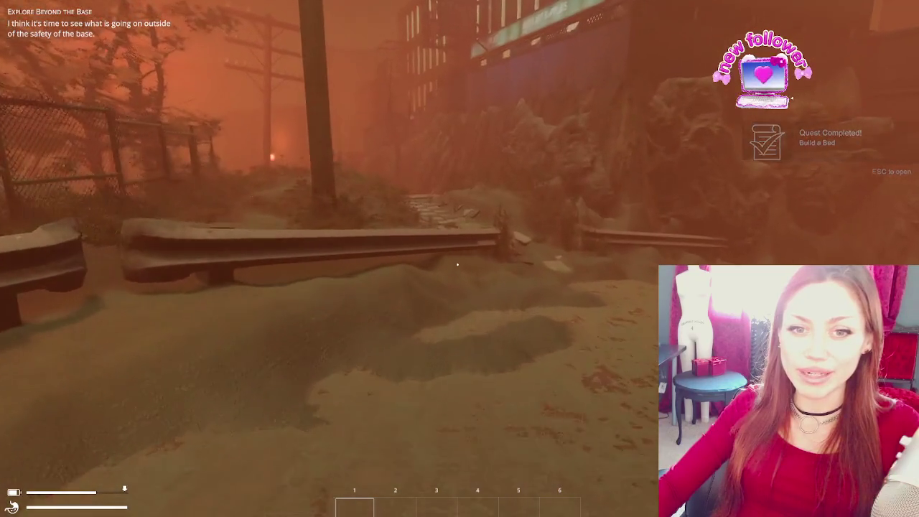
key(w)
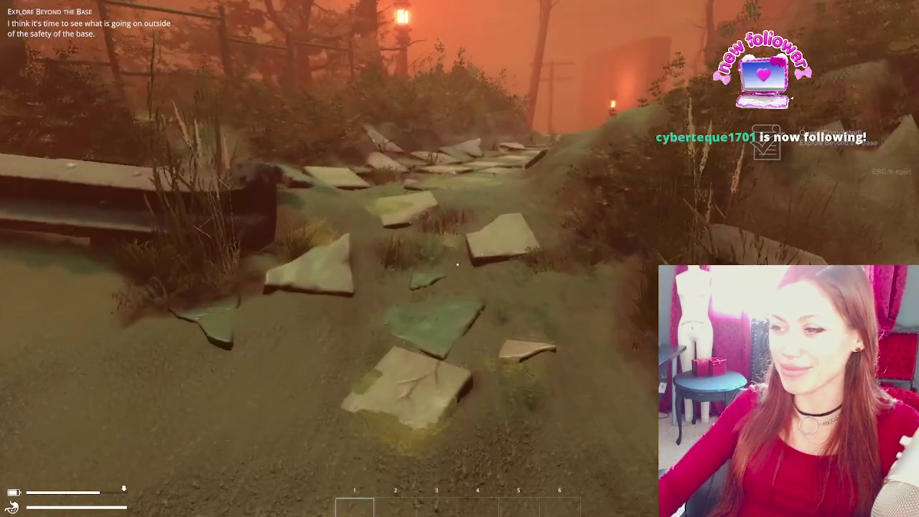
key(w)
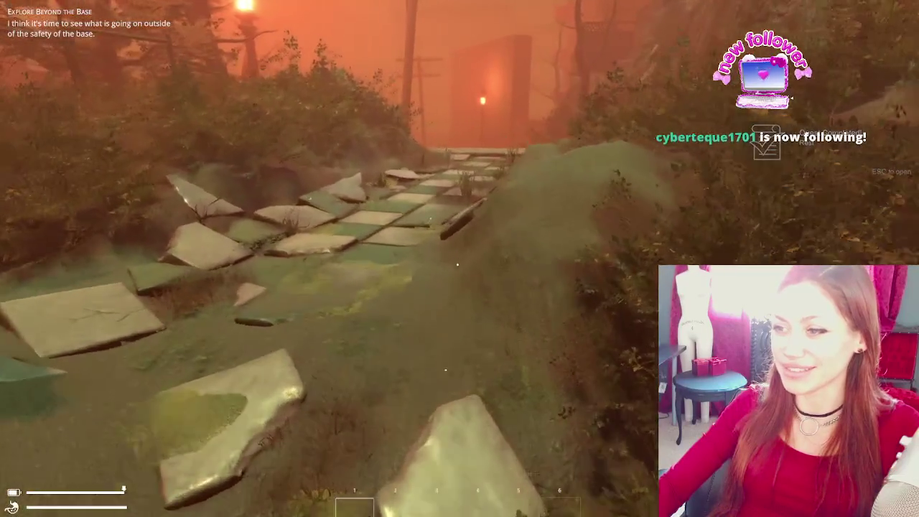
key(w)
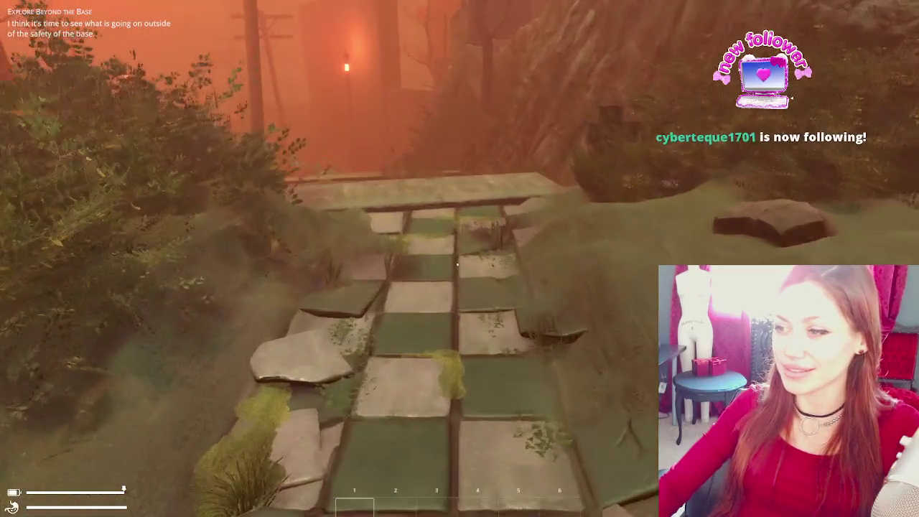
key(w)
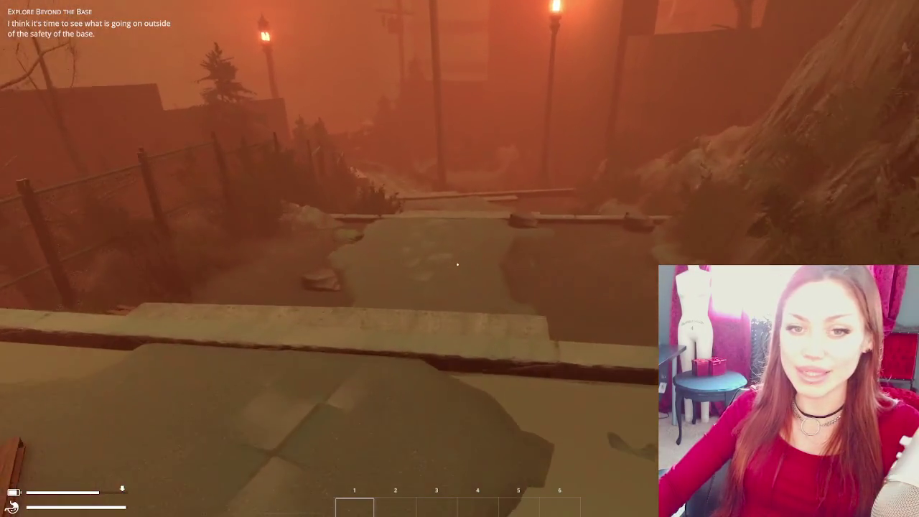
- Step over the curb and down the steps onto the checkered path
key(w)
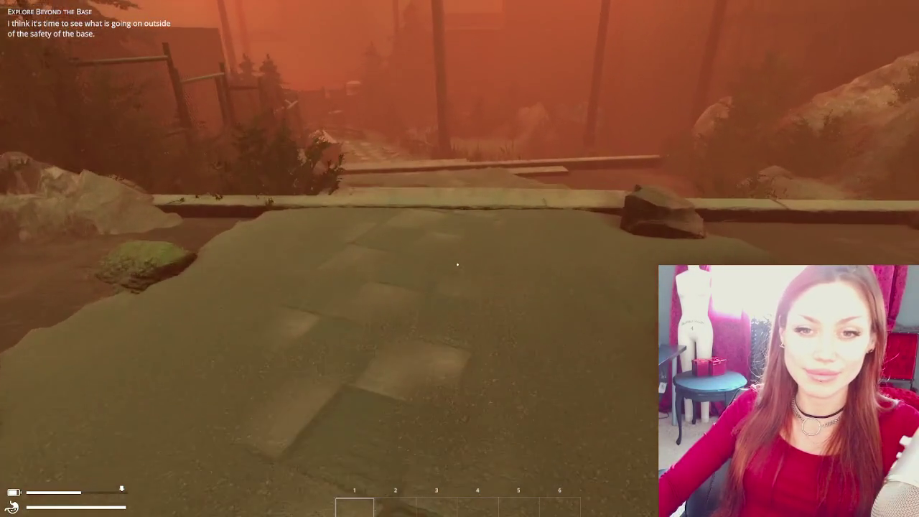
key(w)
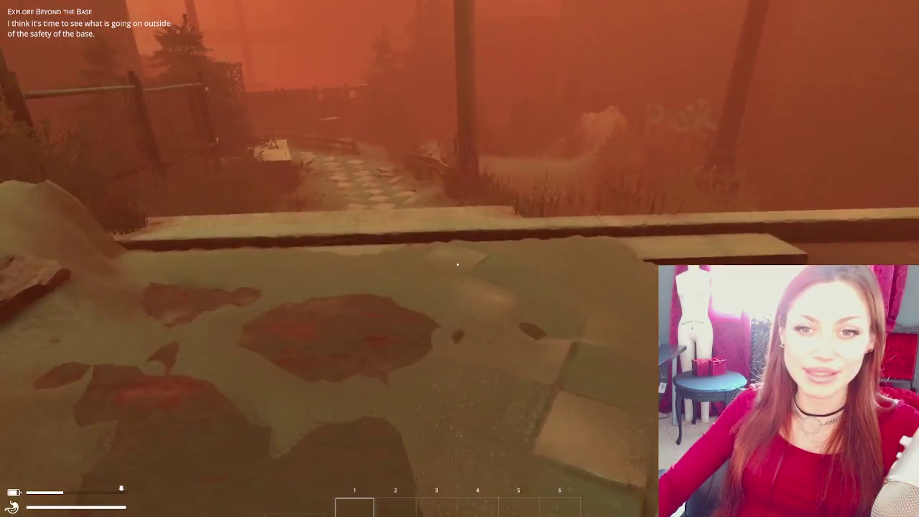
key(w)
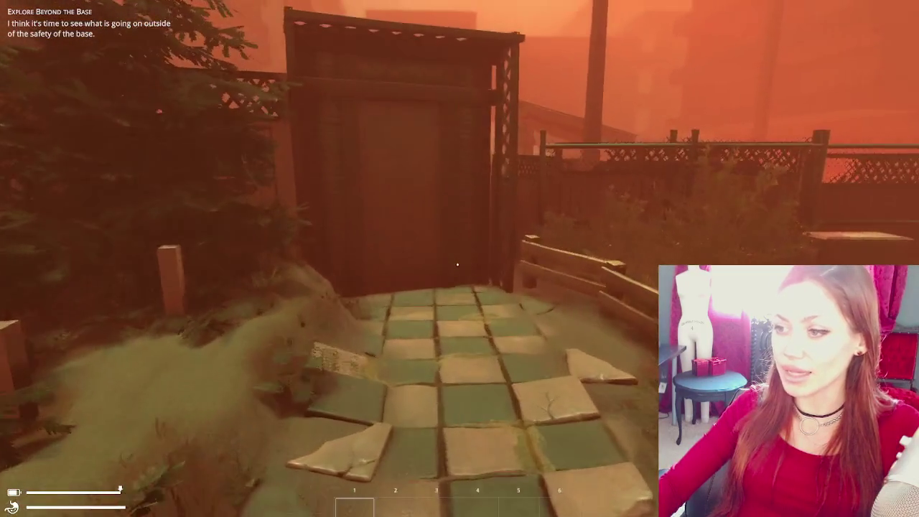
- Walk the tiled path toward the wooden gate and stairs, then open the stats overlay
key(w)
key(w)
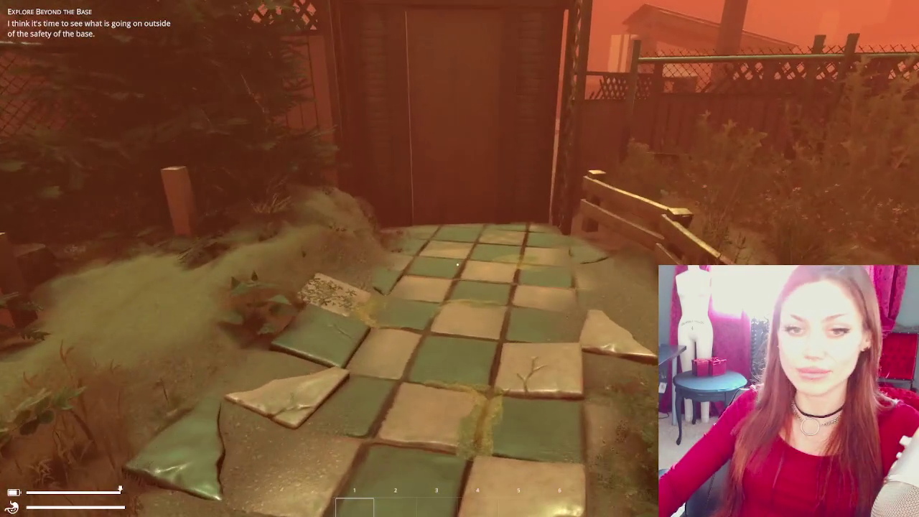
key(w)
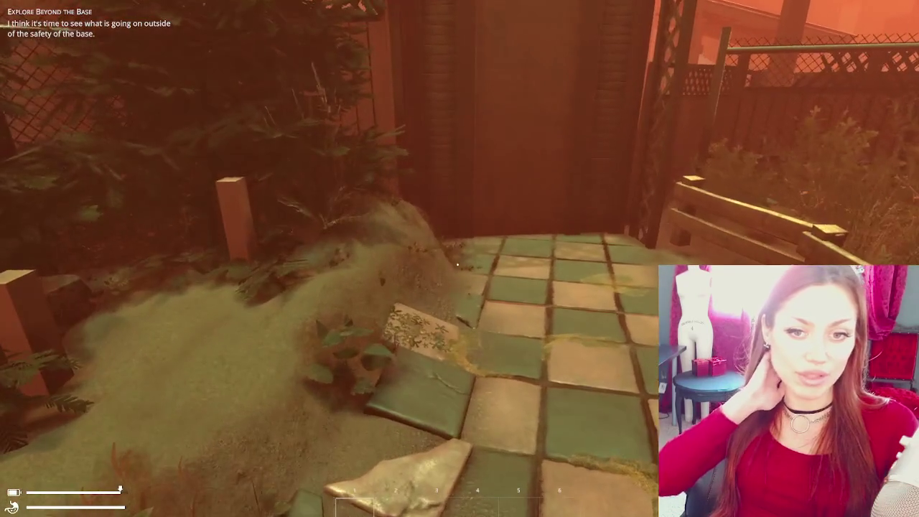
key(w)
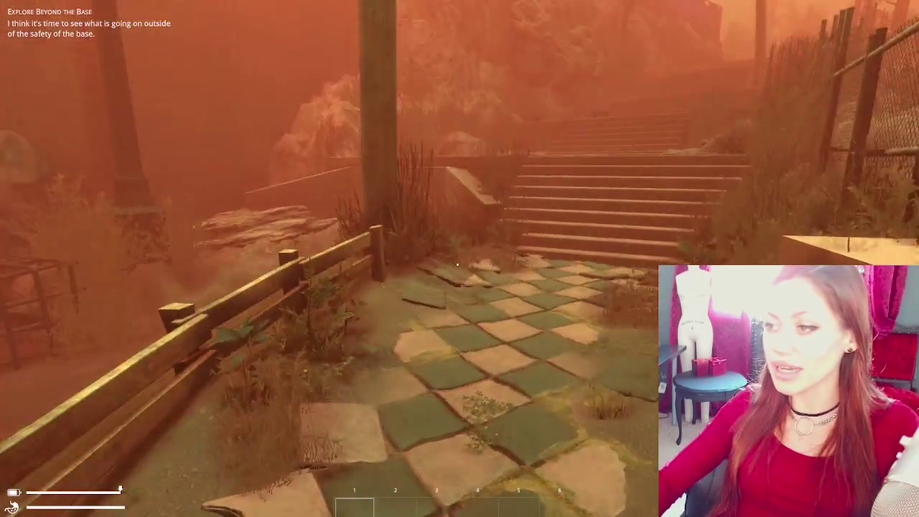
key(w)
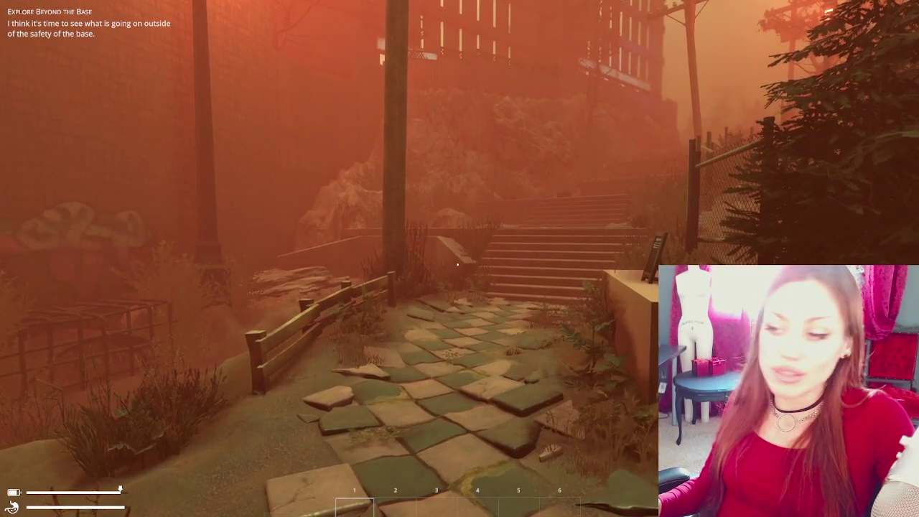
key(w)
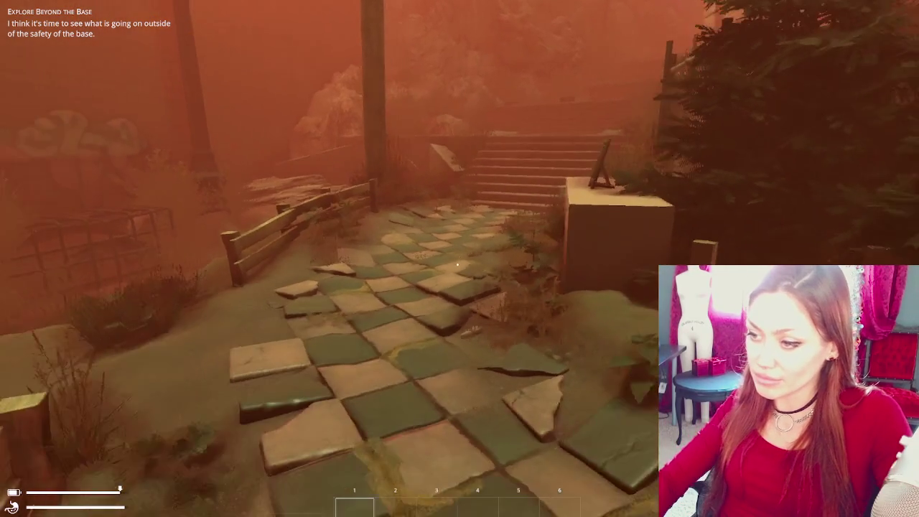
key(Tab)
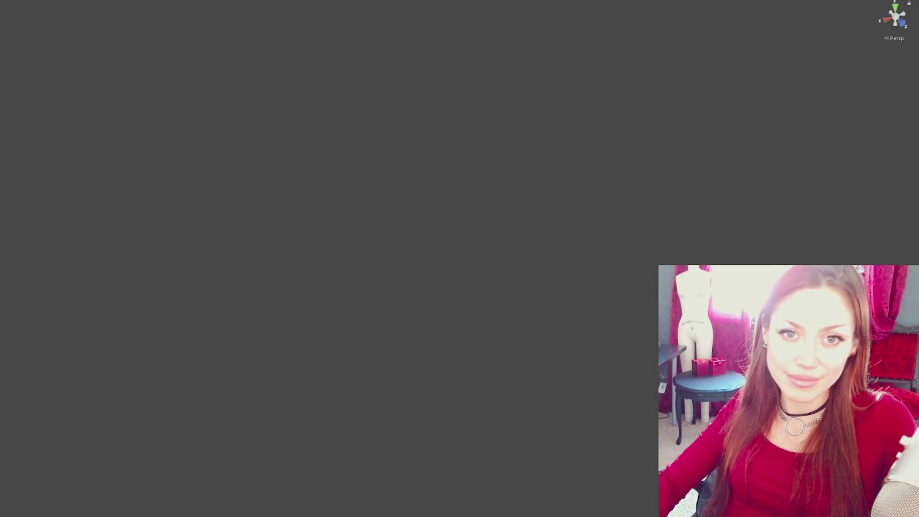
- Pull out the hidden left Project panel and widen it to show its folders
drag(4, 148, 14, 148)
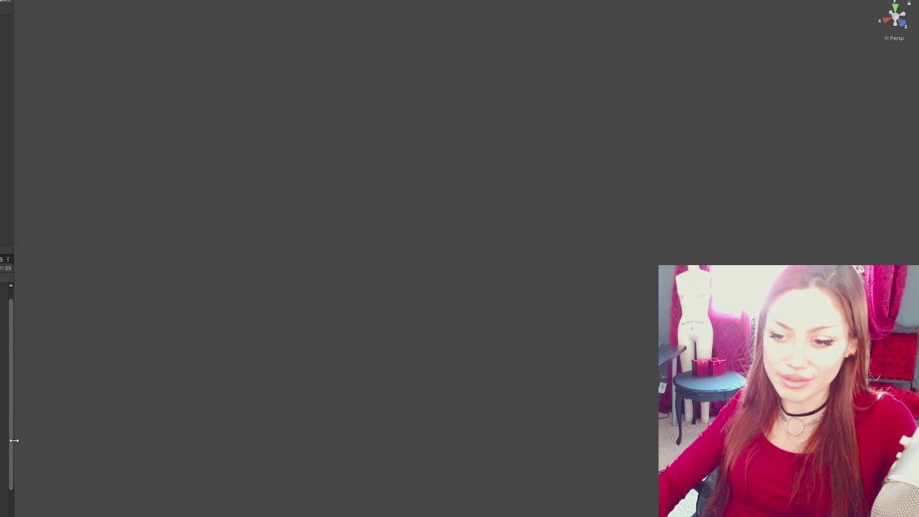
drag(13, 440, 34, 438)
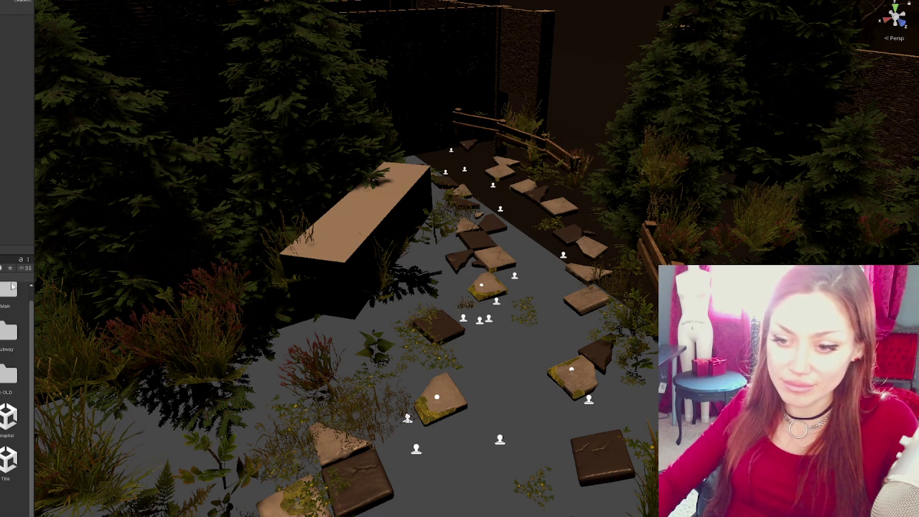
- Bring the garden back into the Scene view and frame it down the checkered path past the bench
right_click(12, 316)
click(281, 259)
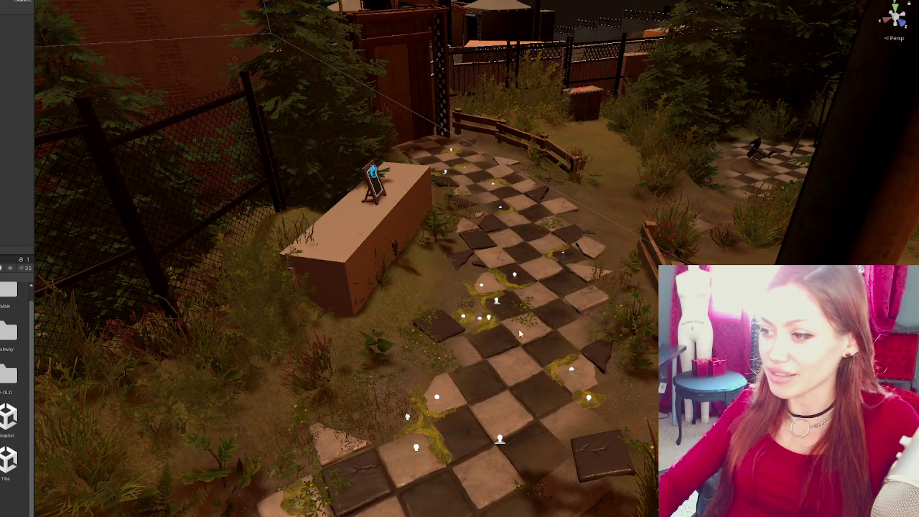
drag(518, 335, 562, 270)
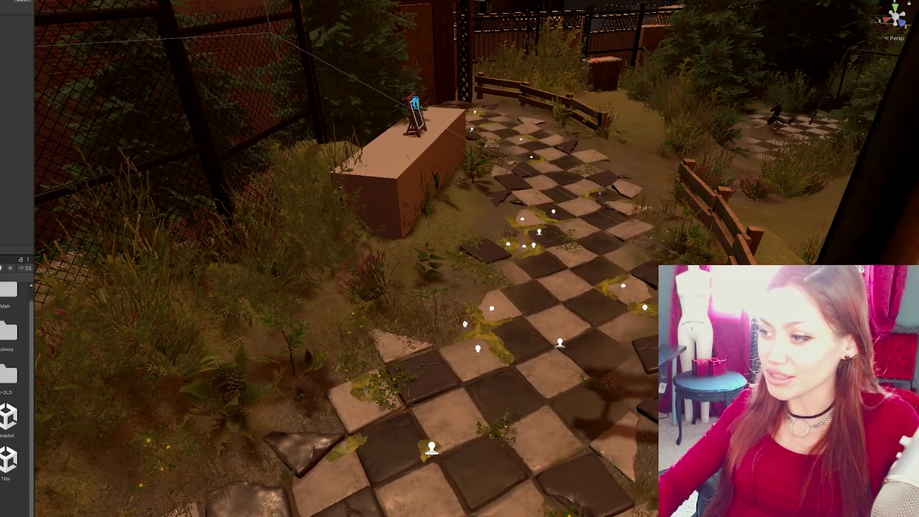
drag(628, 372, 546, 365)
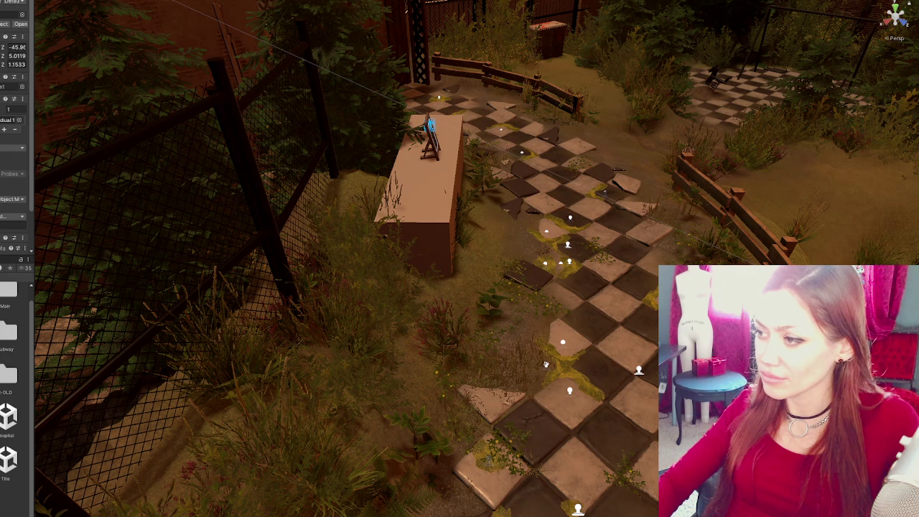
- Frame the slab by the fence, turn it around its vertical axis and tilt it slightly
click(546, 364)
key(f)
mouse_move(525, 269)
mouse_down()
mouse_move(561, 257)
mouse_move(555, 260)
mouse_up()
key(w)
mouse_move(526, 217)
mouse_down()
mouse_move(527, 226)
mouse_move(696, 251)
mouse_move(539, 241)
mouse_up()
key(e)
mouse_move(503, 210)
mouse_down()
mouse_move(508, 201)
mouse_move(568, 211)
mouse_move(579, 242)
mouse_move(572, 254)
mouse_up()
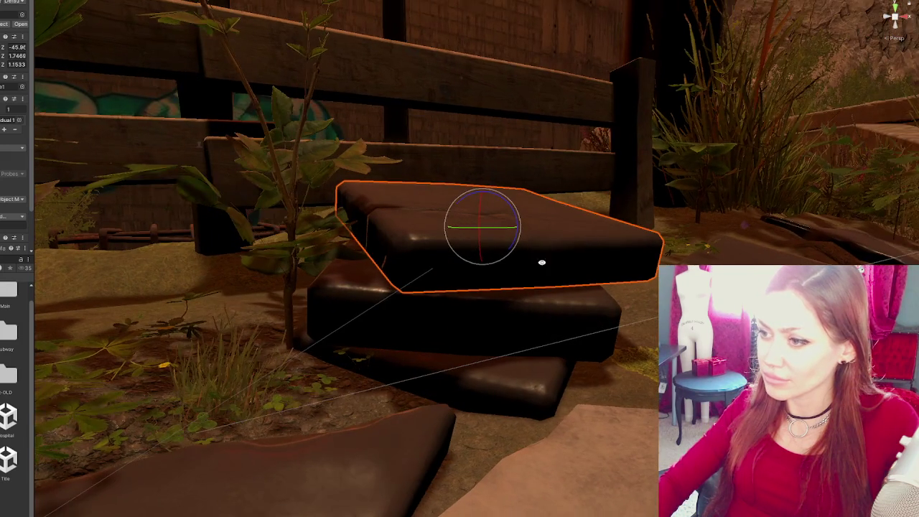
mouse_move(447, 270)
mouse_down()
mouse_move(498, 289)
mouse_move(477, 290)
mouse_up()
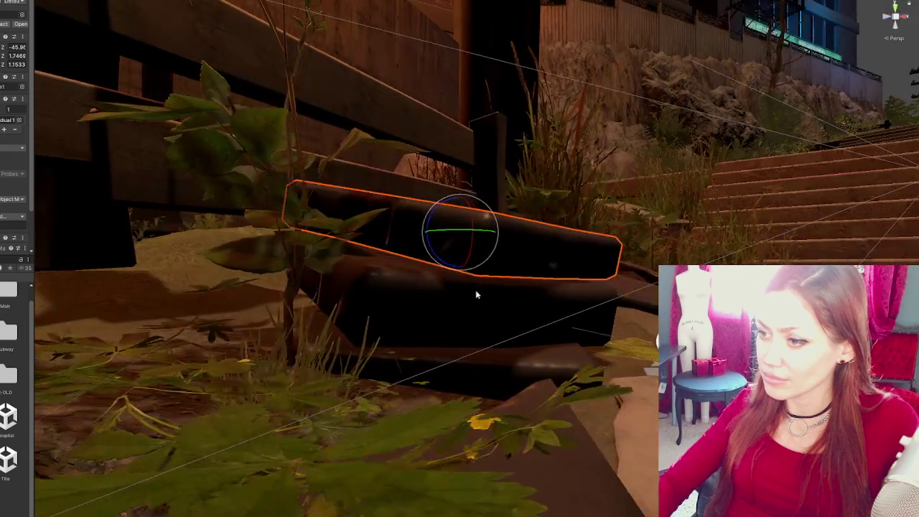
- Add the lower slab, undo the earlier rotations and rotate both slabs together
shift+click(424, 281)
key(w)
key(ctrl+z)
key(ctrl+z)
key(e)
drag(462, 242, 443, 239)
drag(517, 237, 463, 236)
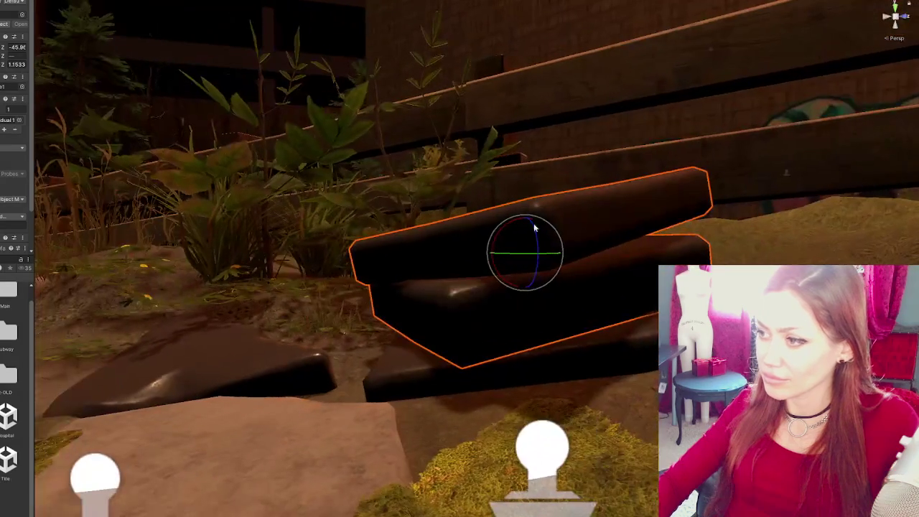
- Rotate the top slab to lie flat and turn it to a new angle
click(573, 219)
mouse_move(560, 224)
mouse_down()
mouse_move(523, 199)
mouse_move(550, 211)
mouse_move(560, 266)
mouse_move(582, 295)
mouse_move(633, 311)
mouse_move(555, 311)
mouse_up()
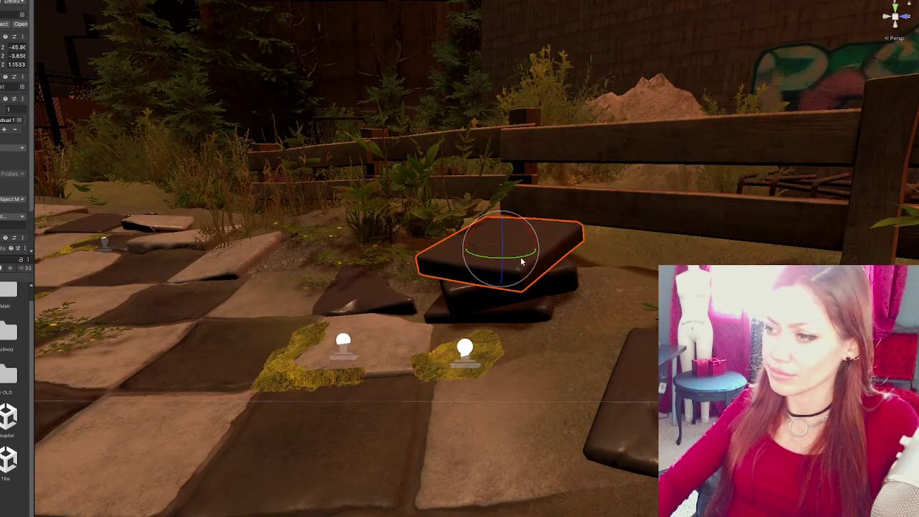
click(595, 284)
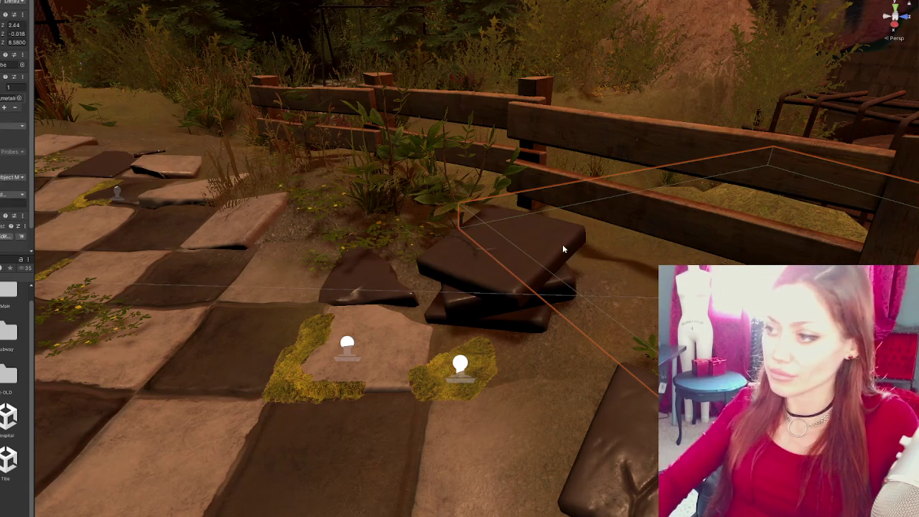
click(550, 272)
mouse_move(514, 272)
mouse_down()
mouse_move(507, 279)
mouse_move(519, 221)
mouse_move(519, 262)
mouse_up()
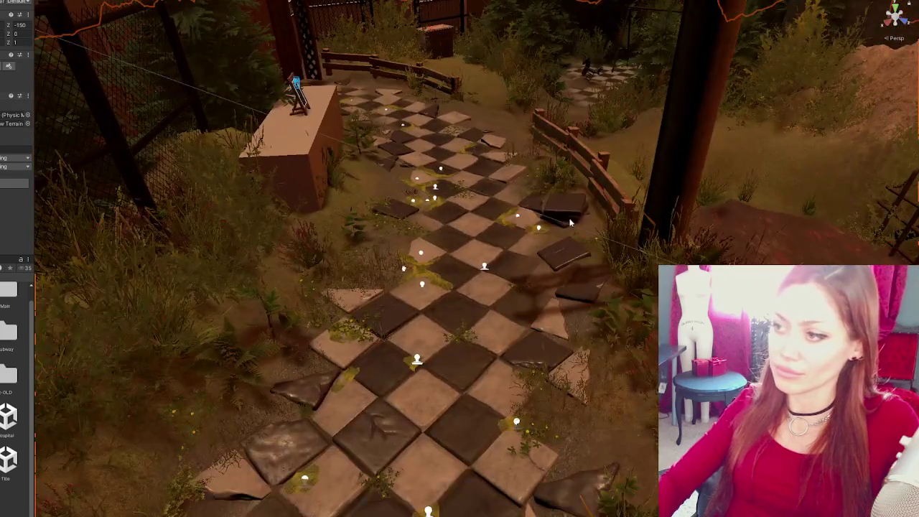
- Shift the slab near the fence slightly sideways
click(558, 210)
key(w)
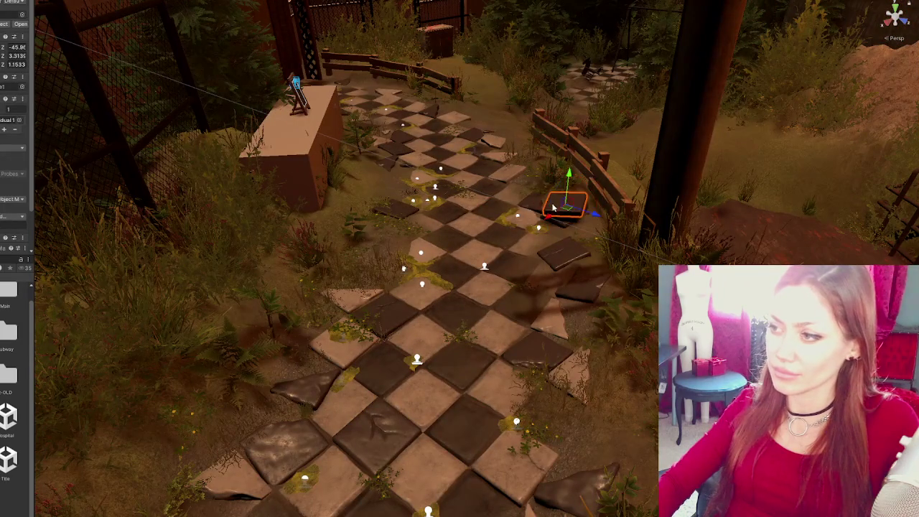
drag(568, 210, 596, 211)
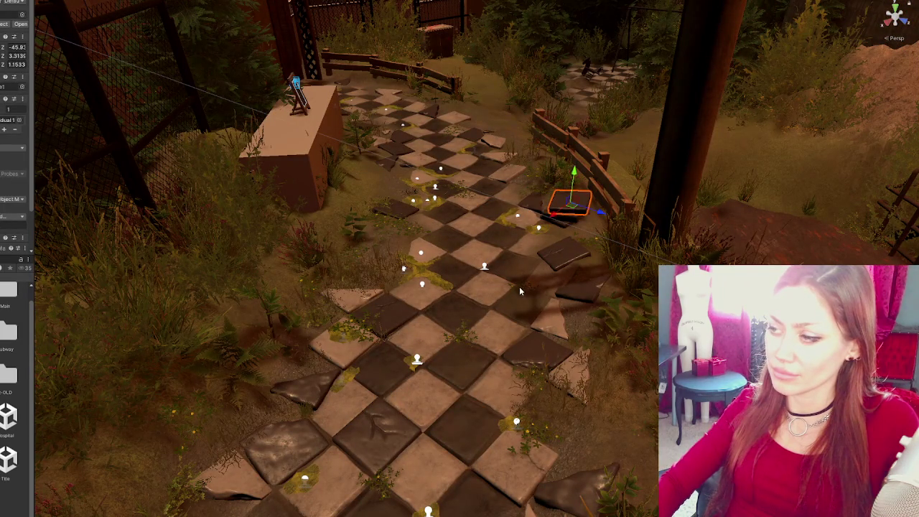
scroll(527, 306, down, 5)
scroll(483, 358, up, 3)
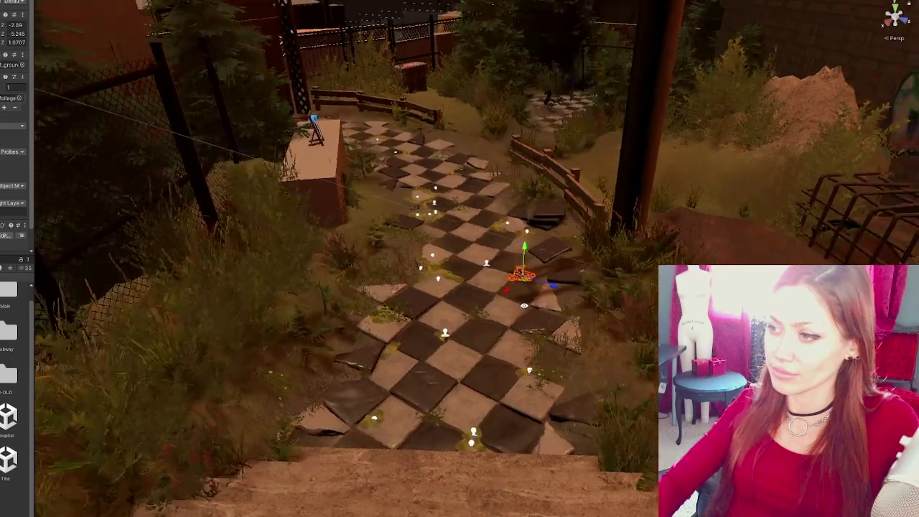
- Move the small object further up the path and turn it
click(389, 339)
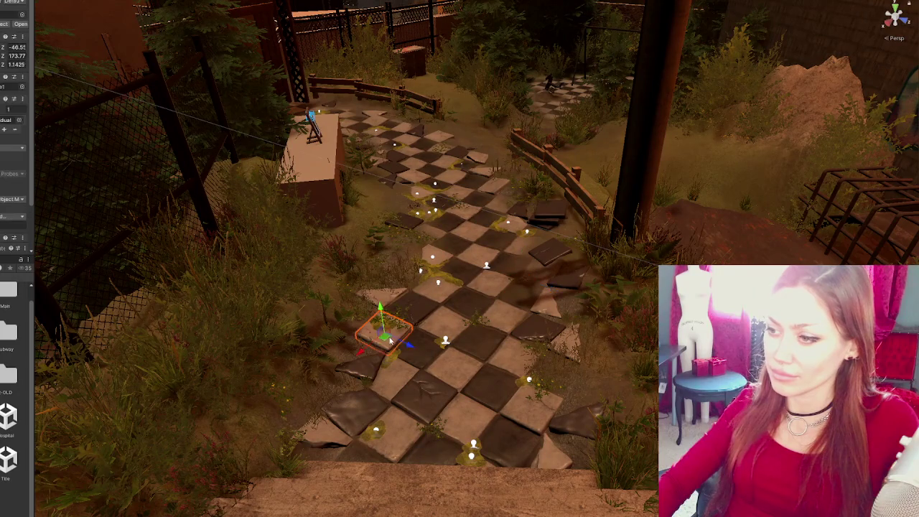
mouse_move(409, 346)
mouse_down()
mouse_move(334, 312)
mouse_move(309, 284)
mouse_move(365, 246)
mouse_move(334, 257)
mouse_up()
mouse_move(354, 217)
mouse_down()
mouse_move(348, 241)
mouse_move(369, 248)
mouse_up()
key(e)
- Cancel the terrain brush and raise the stone slab beside the path out of the grass
click(376, 193)
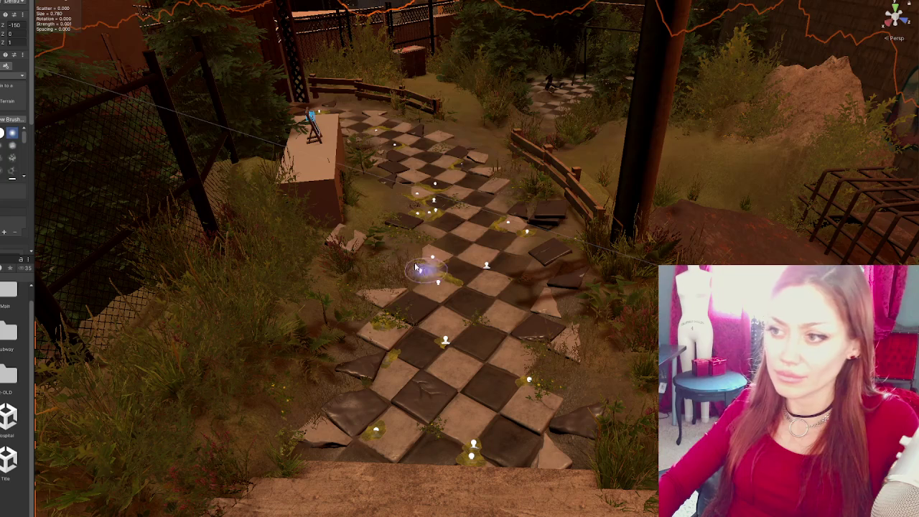
key(w)
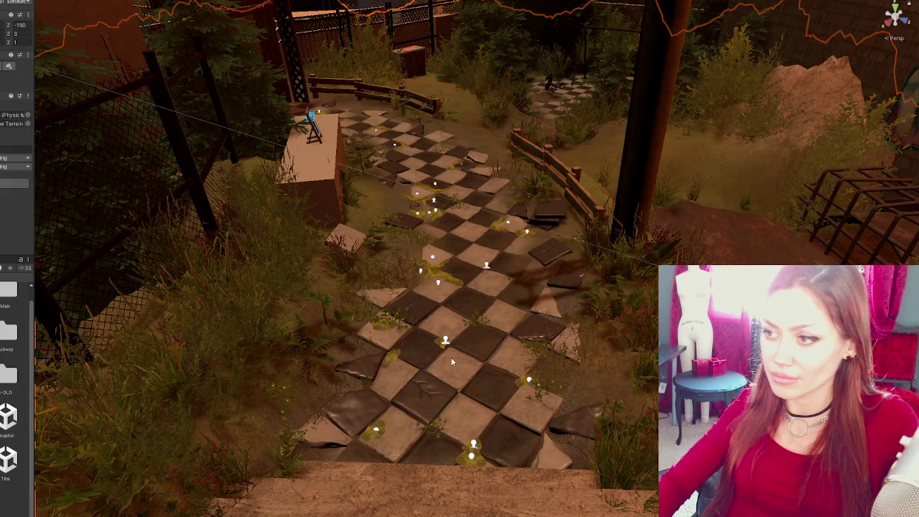
click(363, 247)
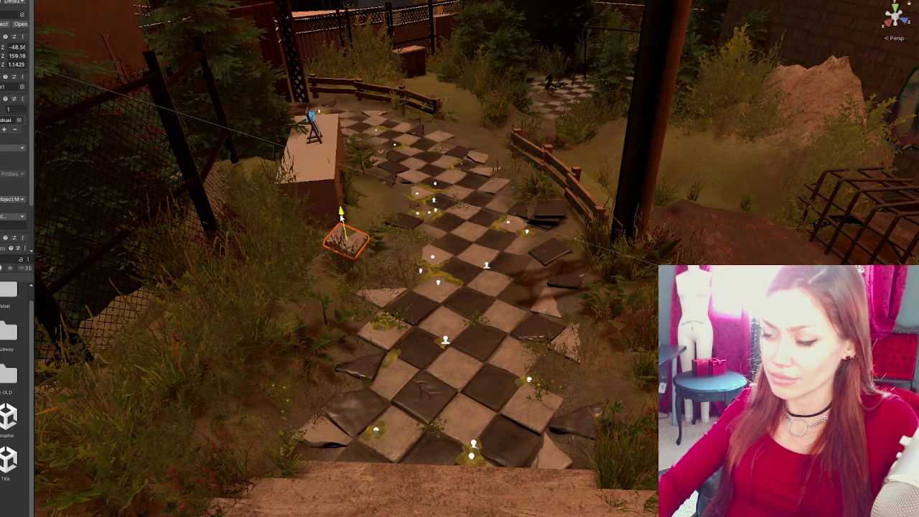
drag(342, 214, 343, 207)
- Move the triangular slab along the path and rotate it to a new angle
click(374, 372)
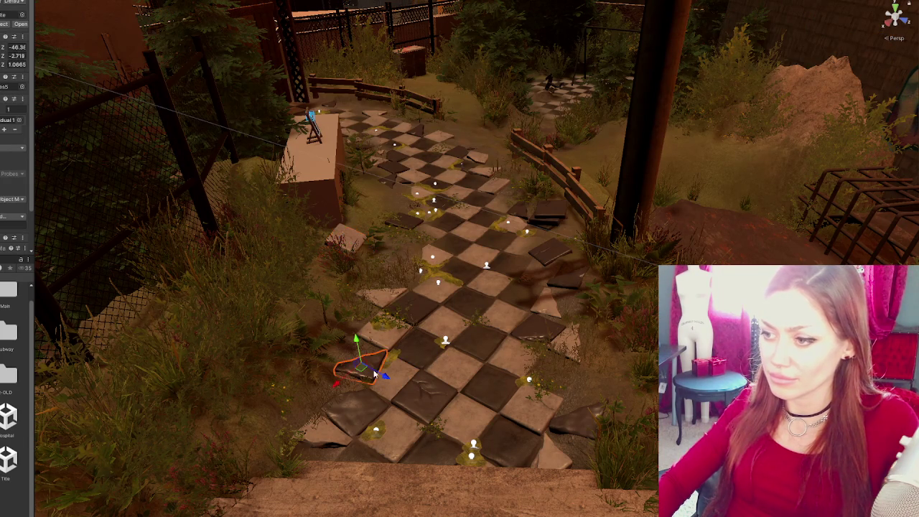
mouse_move(343, 384)
mouse_down()
mouse_move(406, 302)
mouse_move(353, 248)
mouse_move(348, 224)
mouse_up()
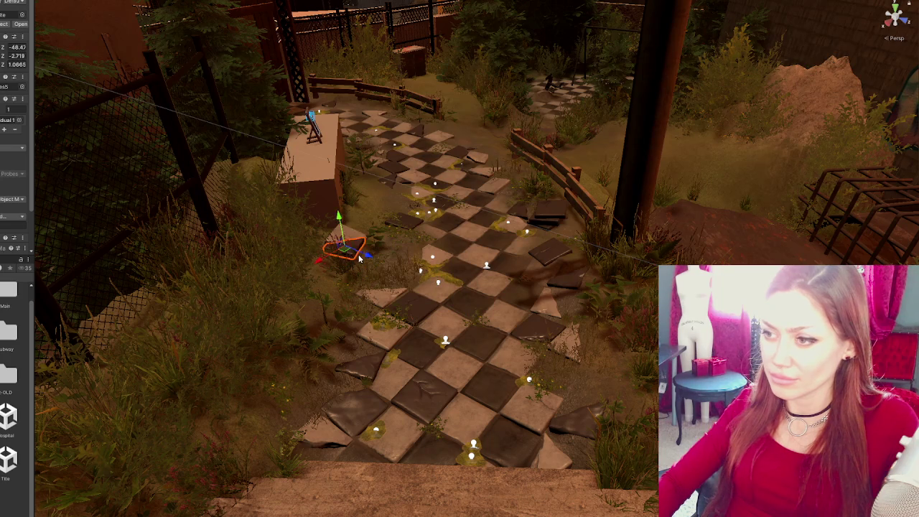
key(f)
key(e)
drag(451, 260, 480, 208)
key(w)
key(e)
mouse_move(441, 274)
mouse_down()
mouse_move(512, 296)
mouse_move(566, 287)
mouse_move(556, 289)
mouse_up()
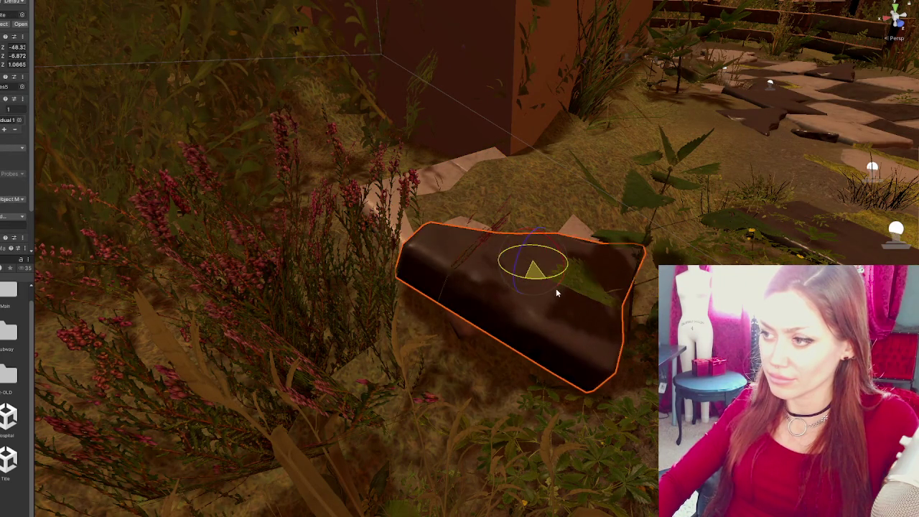
- Sink the triangular slab lower into the ground beside the bench
key(w)
mouse_move(534, 246)
mouse_down()
mouse_move(534, 272)
mouse_move(458, 286)
mouse_move(476, 286)
mouse_move(554, 196)
mouse_up()
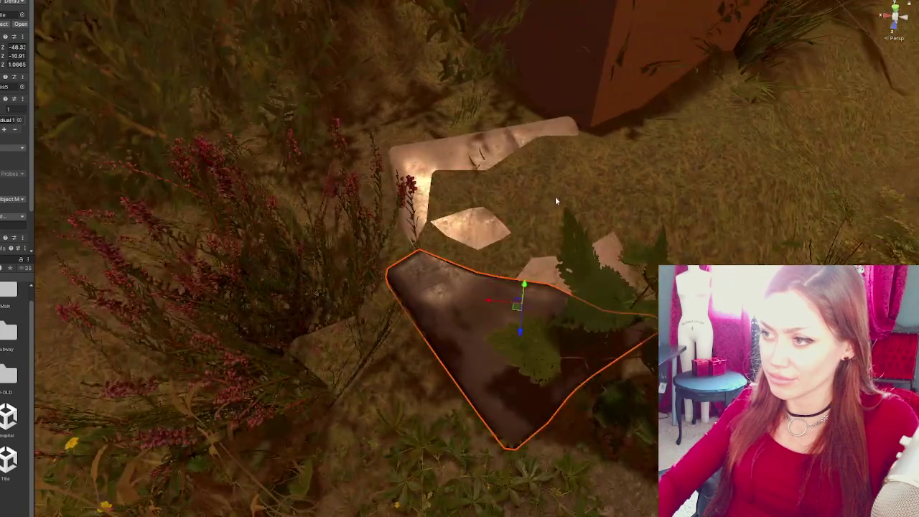
click(554, 196)
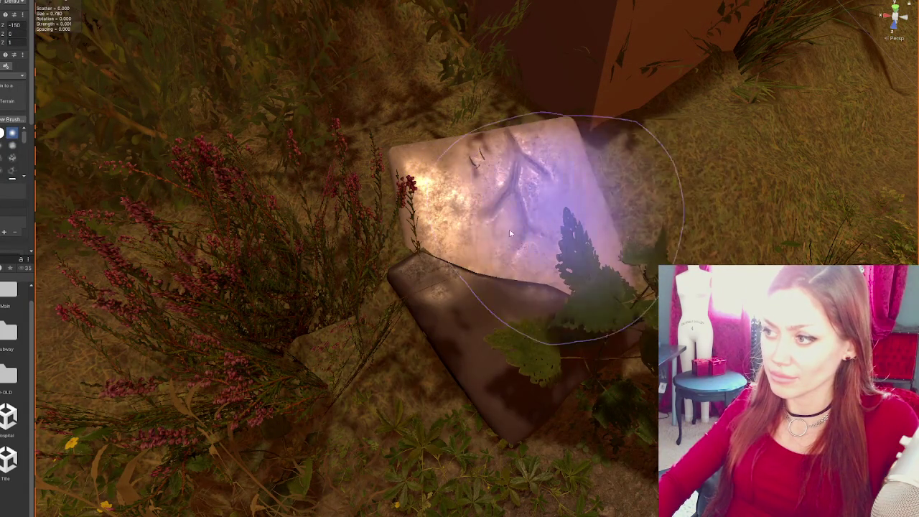
mouse_move(707, 208)
mouse_down()
mouse_move(543, 266)
mouse_move(595, 287)
mouse_move(492, 312)
mouse_move(434, 310)
mouse_move(458, 332)
mouse_move(460, 302)
mouse_up()
- Nudge the flat slab slightly right and turn the small dark rock
click(459, 302)
click(503, 265)
mouse_move(491, 273)
mouse_down()
mouse_move(448, 279)
mouse_move(478, 262)
mouse_move(420, 290)
mouse_up()
click(449, 280)
key(e)
key(w)
- Shift the large fern bush slightly and get ready to rotate it
click(541, 243)
mouse_move(714, 228)
mouse_down()
mouse_move(722, 220)
mouse_move(745, 242)
mouse_move(625, 319)
mouse_move(588, 264)
mouse_move(512, 275)
mouse_up()
key(e)
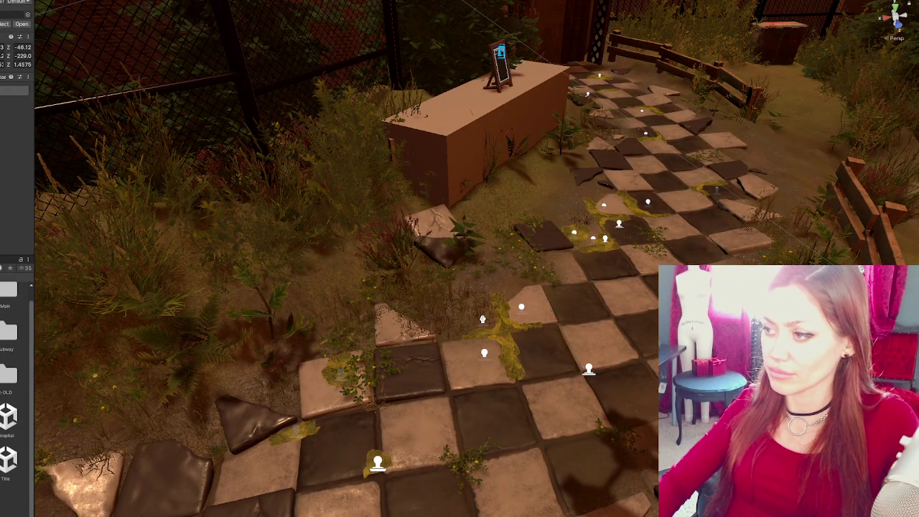
- Move the small moss object from beside the fence onto the path and raise it
click(625, 237)
mouse_move(633, 254)
mouse_down()
mouse_move(456, 282)
mouse_move(444, 246)
mouse_up()
mouse_move(439, 208)
mouse_down()
mouse_move(450, 193)
mouse_move(452, 248)
mouse_up()
key(e)
scroll(453, 248, up, 2)
key(f)
scroll(430, 276, up, 1)
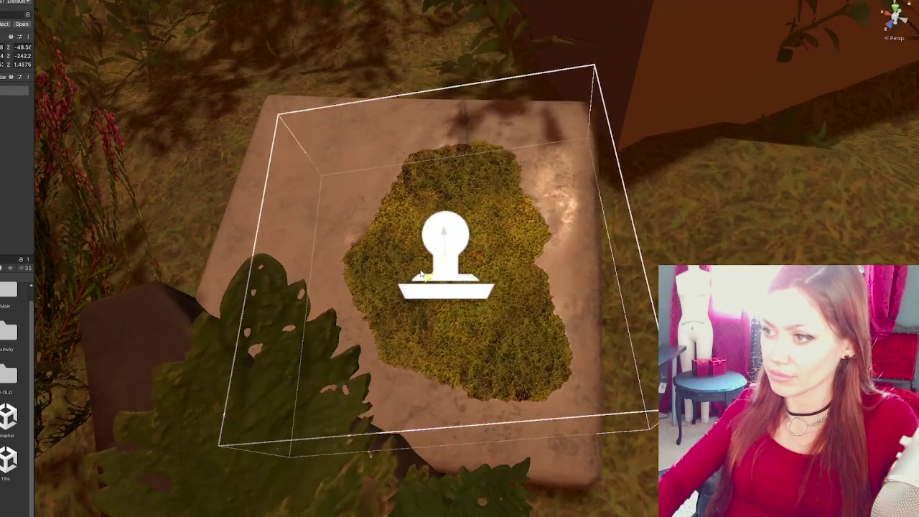
scroll(451, 291, up, 2)
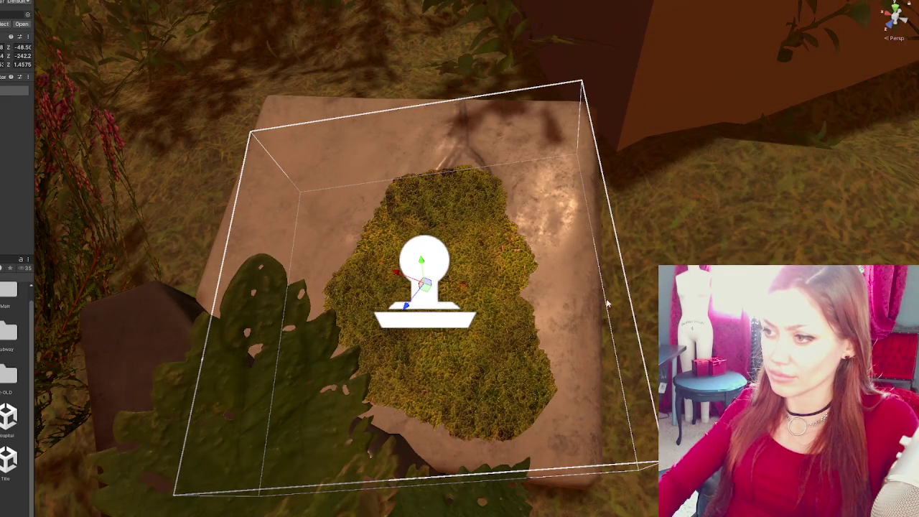
scroll(451, 291, down, 3)
click(616, 342)
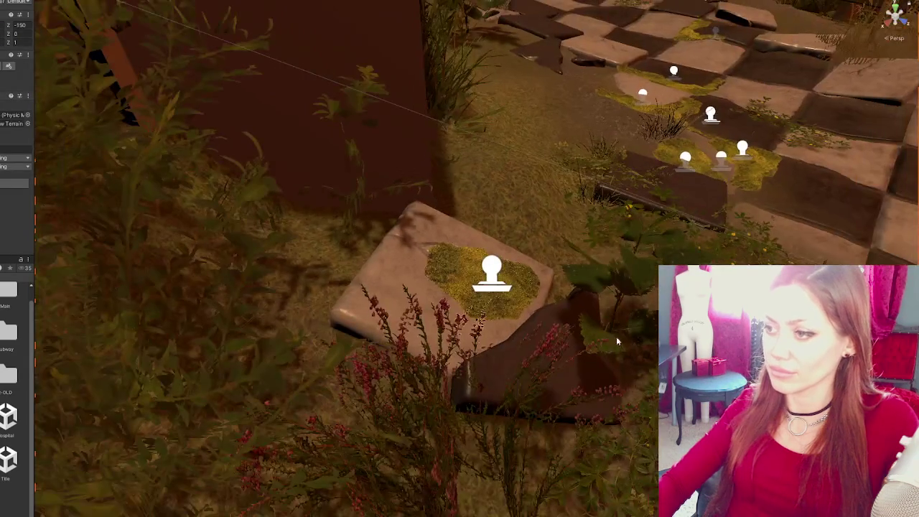
- Rotate the clover patch on the slab around its vertical axis
click(558, 363)
click(535, 350)
click(496, 323)
click(505, 272)
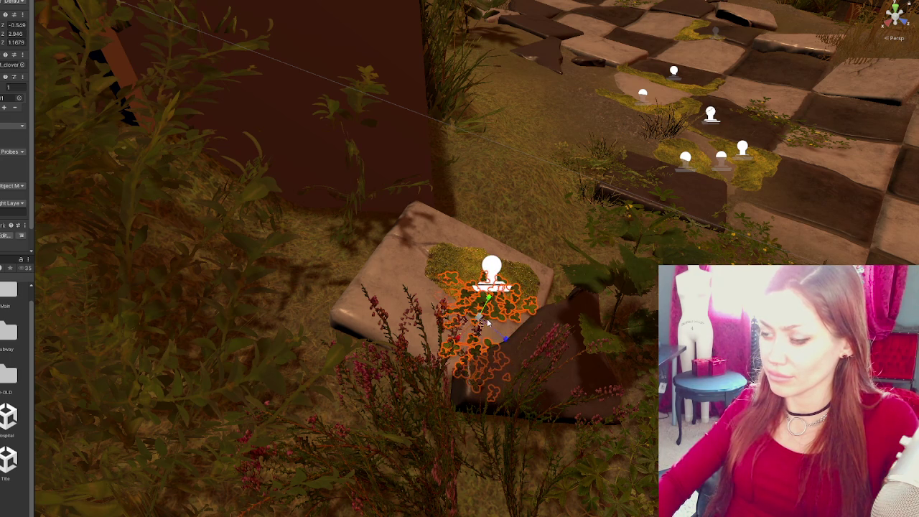
mouse_move(464, 339)
mouse_down()
mouse_move(431, 406)
mouse_move(385, 389)
mouse_move(371, 399)
mouse_up()
mouse_move(422, 363)
mouse_down()
mouse_move(440, 338)
mouse_move(447, 344)
mouse_move(451, 323)
mouse_move(448, 338)
mouse_up()
key(w)
key(r)
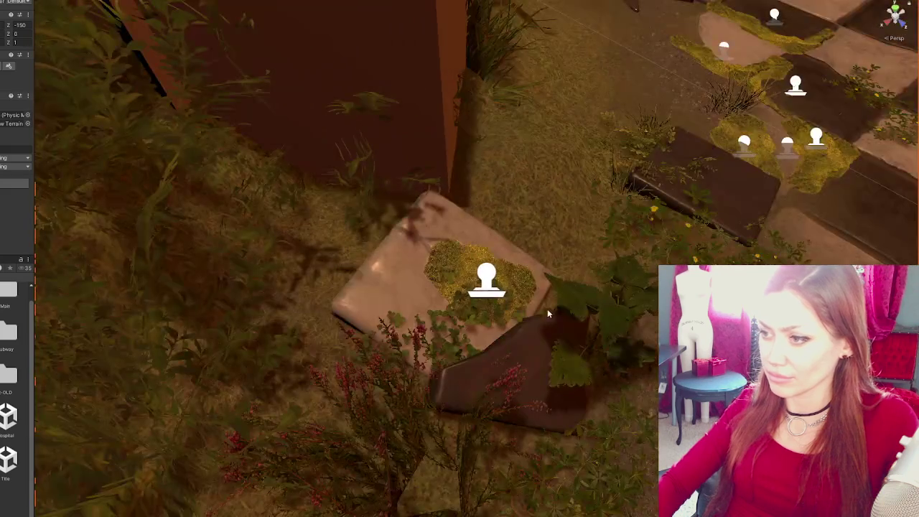
- Shift the moss patch down-left on the stone slab
click(498, 285)
click(491, 295)
mouse_move(461, 302)
mouse_down()
mouse_move(463, 321)
mouse_move(487, 330)
mouse_move(433, 331)
mouse_up()
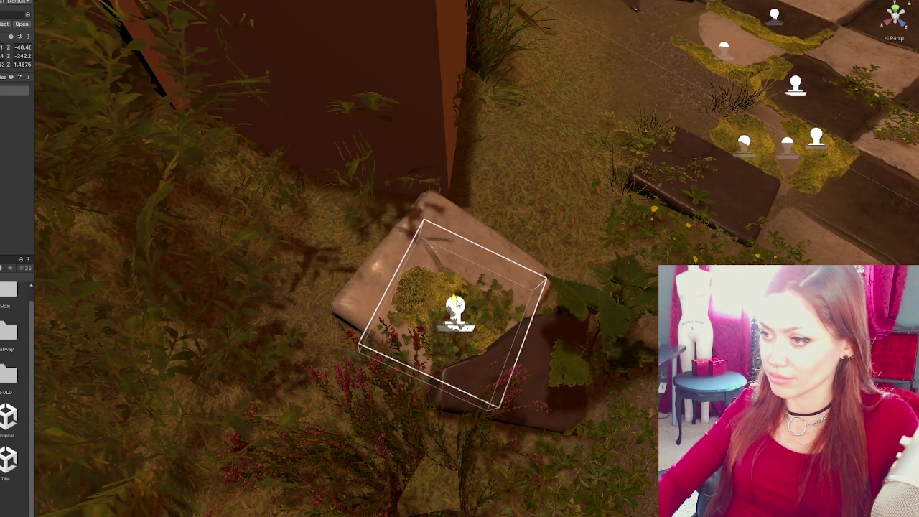
scroll(603, 351, down, 2)
key(f)
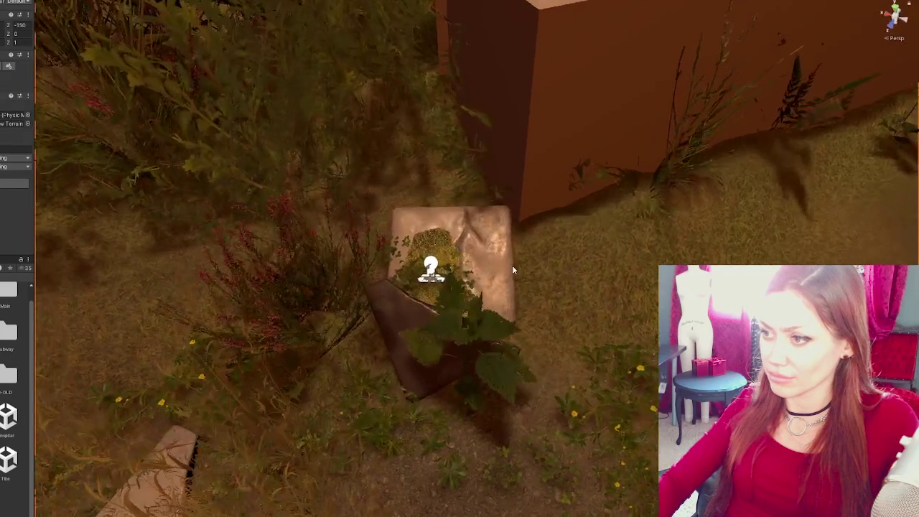
click(495, 291)
mouse_move(495, 291)
mouse_down()
mouse_move(438, 302)
mouse_move(460, 316)
mouse_move(561, 307)
mouse_move(452, 294)
mouse_up()
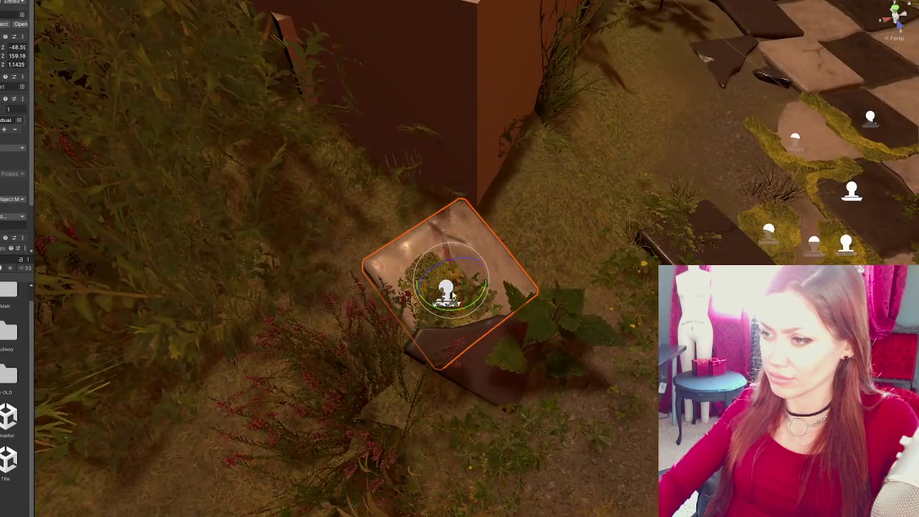
- Move the moss patch on the tile up-left with the Move tool
key(w)
click(450, 315)
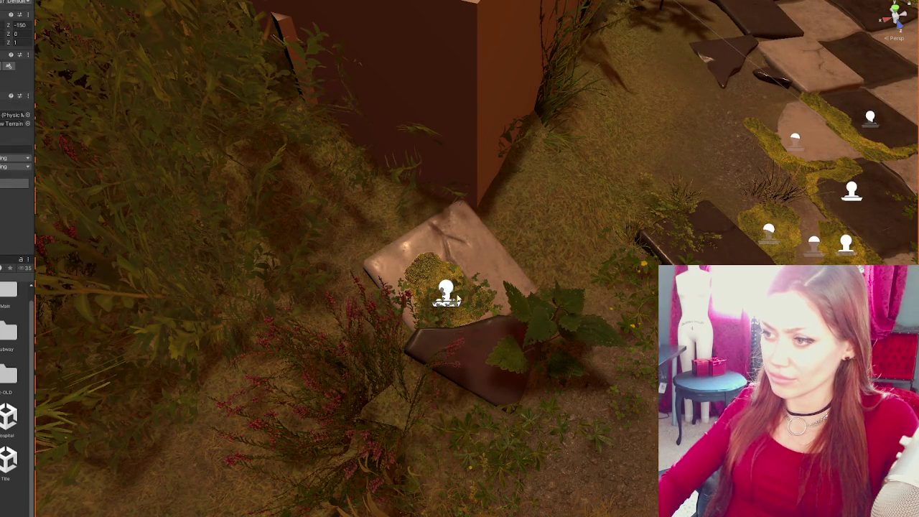
click(457, 320)
click(450, 307)
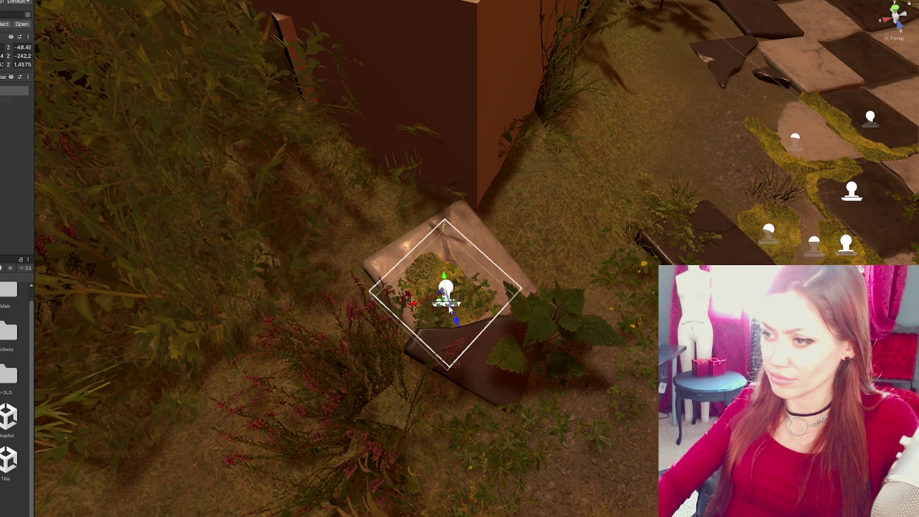
drag(455, 321, 410, 254)
click(476, 350)
drag(520, 434, 518, 357)
click(434, 271)
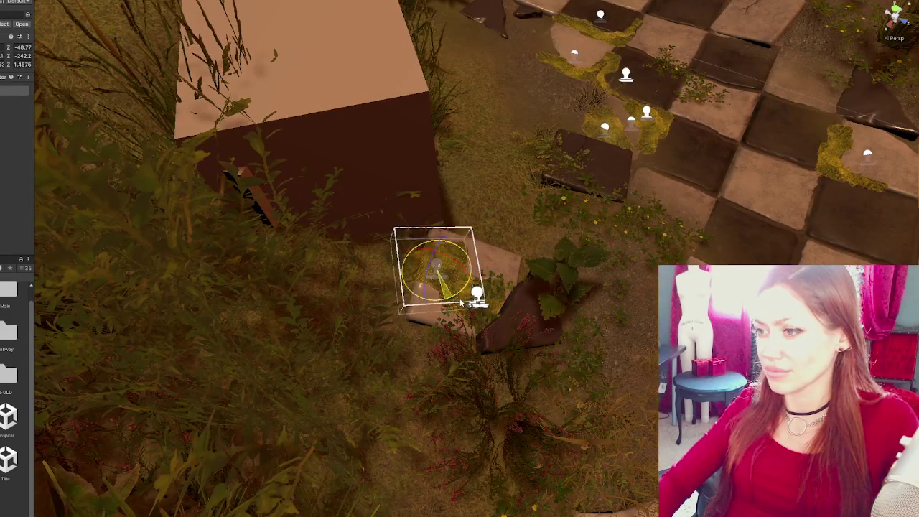
mouse_move(437, 265)
mouse_down()
mouse_move(629, 394)
mouse_move(620, 227)
mouse_move(399, 254)
mouse_move(374, 224)
mouse_move(390, 204)
mouse_move(382, 191)
mouse_move(318, 192)
mouse_move(347, 199)
mouse_up()
click(400, 251)
- Duplicate the leafy plant and place the copy near the fence at the path's top
key(e)
key(w)
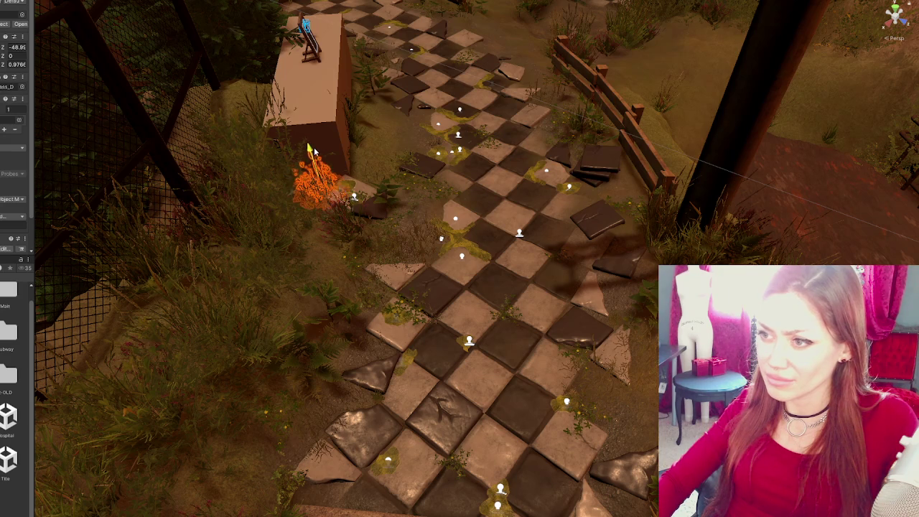
key(f)
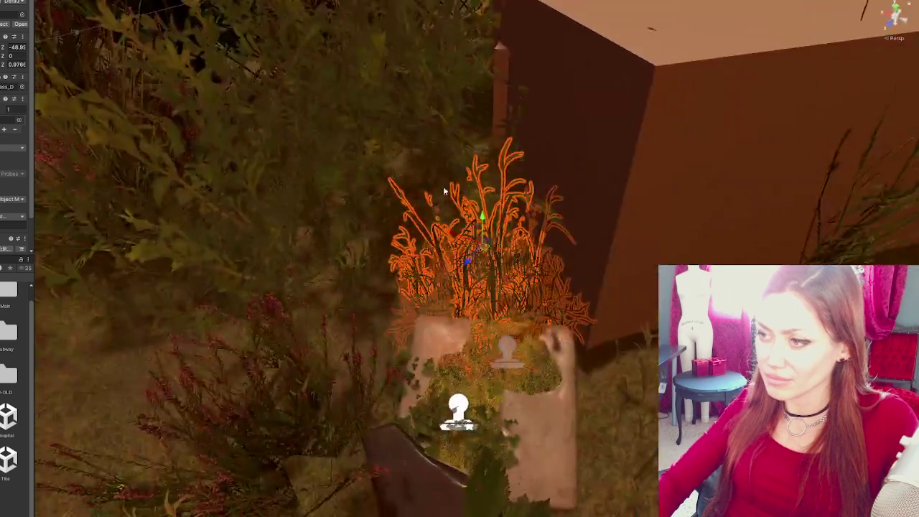
scroll(444, 190, down, 5)
drag(444, 190, 625, 196)
scroll(626, 196, down, 5)
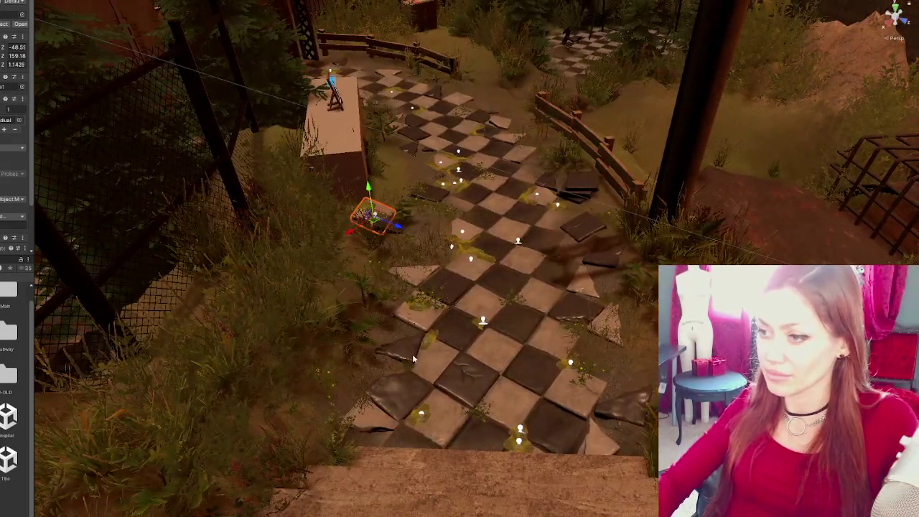
key(ctrl+d)
mouse_move(412, 357)
mouse_down()
mouse_move(574, 440)
mouse_move(565, 440)
mouse_move(602, 403)
mouse_move(622, 336)
mouse_up()
mouse_move(643, 366)
mouse_down()
mouse_move(348, 248)
mouse_move(463, 148)
mouse_move(480, 102)
mouse_move(522, 95)
mouse_up()
key(e)
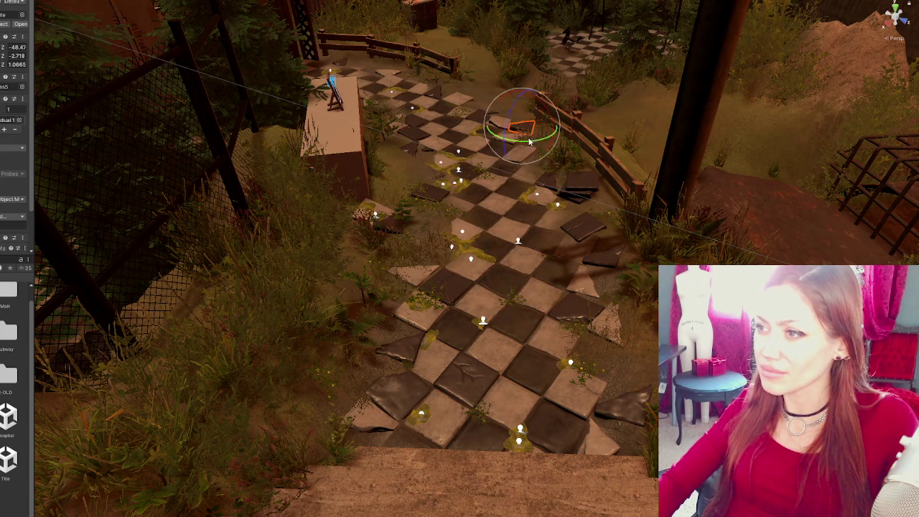
key(w)
key(f)
- Move the small plant from near the fence onto the lower path
click(552, 226)
mouse_move(530, 224)
mouse_down()
mouse_move(341, 234)
mouse_move(363, 240)
mouse_move(361, 362)
mouse_move(330, 344)
mouse_up()
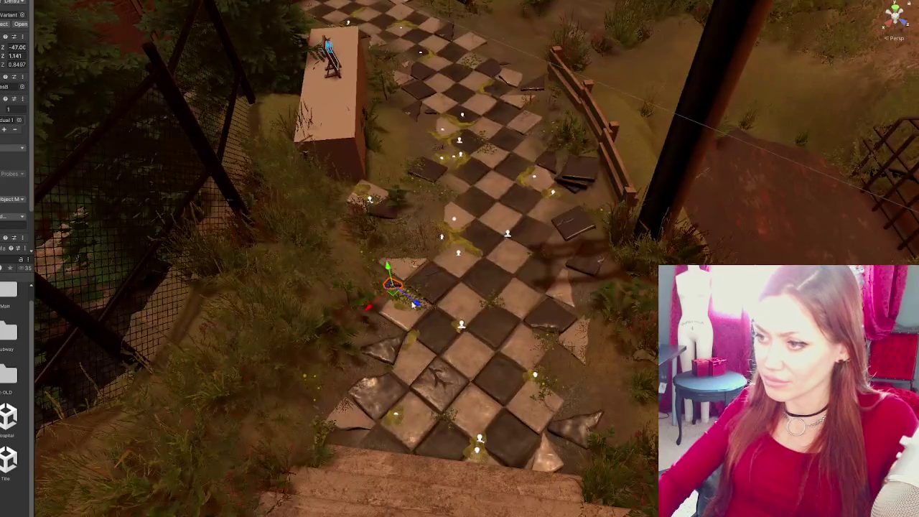
key(e)
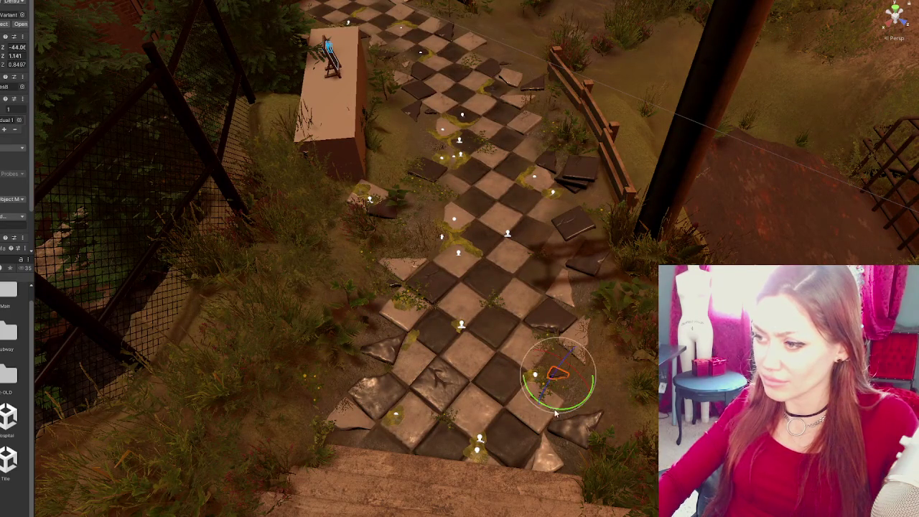
key(w)
drag(585, 397, 573, 392)
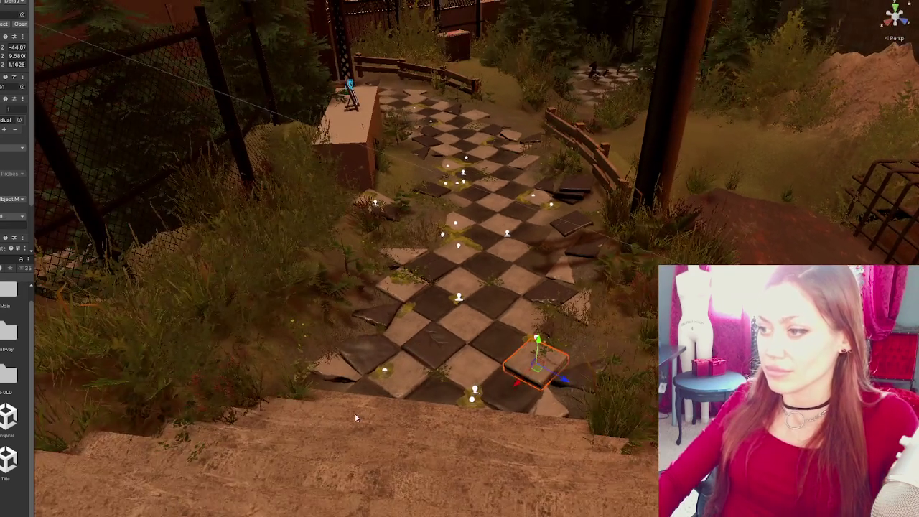
- Slide a small broken piece near the fence slightly to the right
click(354, 412)
key(f)
mouse_move(367, 371)
mouse_down()
mouse_move(426, 369)
mouse_move(438, 327)
mouse_up()
click(423, 370)
scroll(445, 306, up, 3)
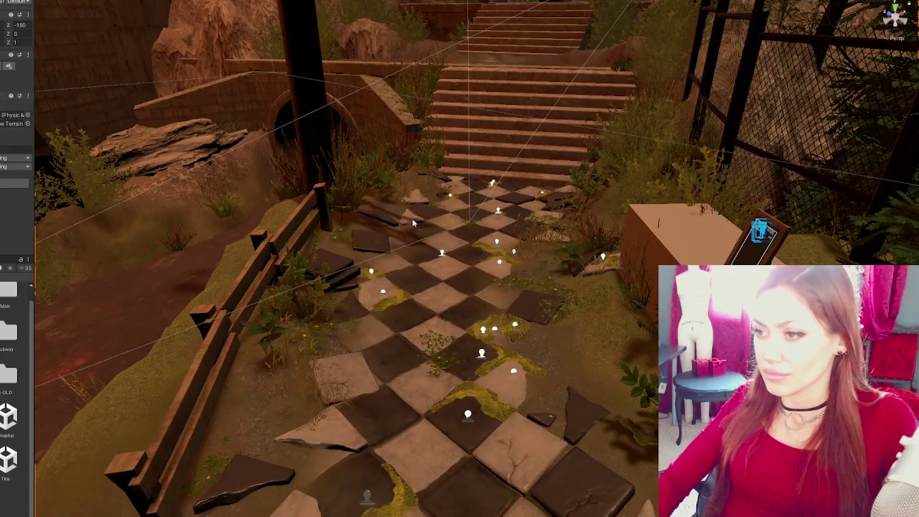
click(540, 422)
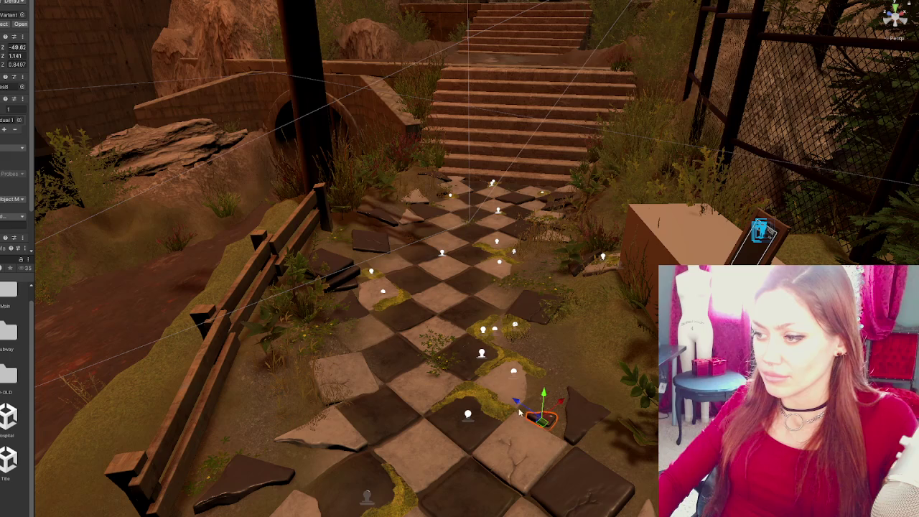
click(350, 276)
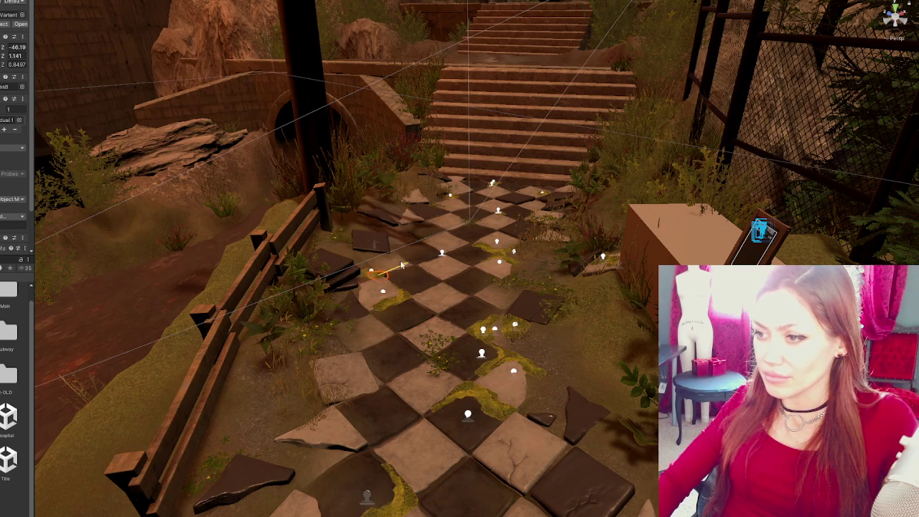
mouse_move(384, 267)
mouse_down()
mouse_move(412, 265)
mouse_move(365, 260)
mouse_up()
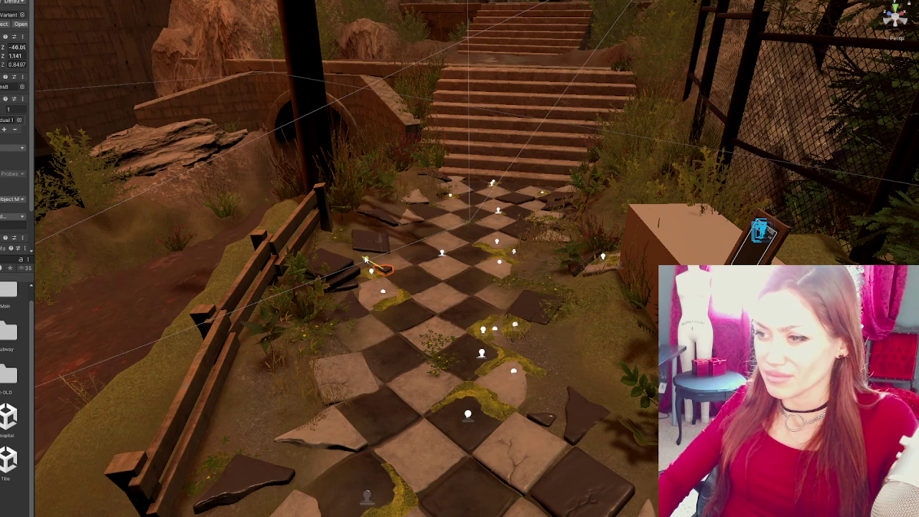
- Lower another small broken piece onto the ground and fine-tune its position
click(406, 264)
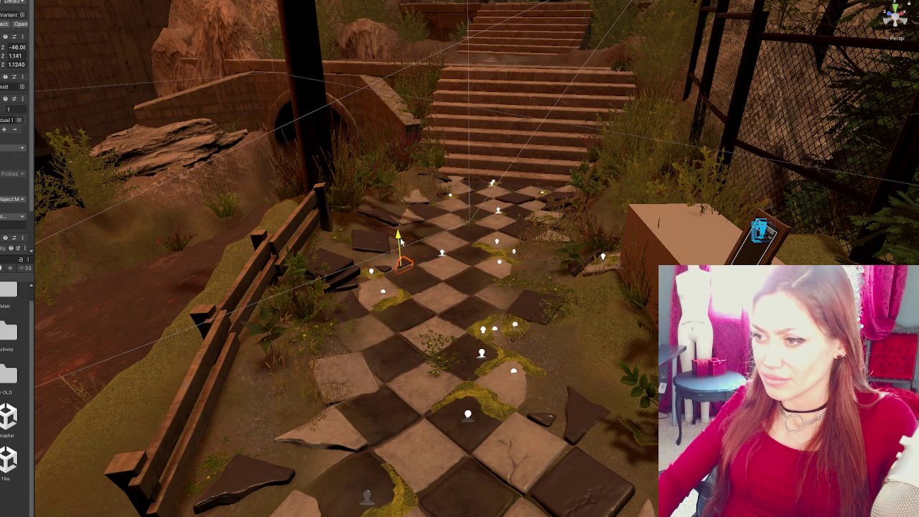
key(w)
drag(386, 263, 386, 270)
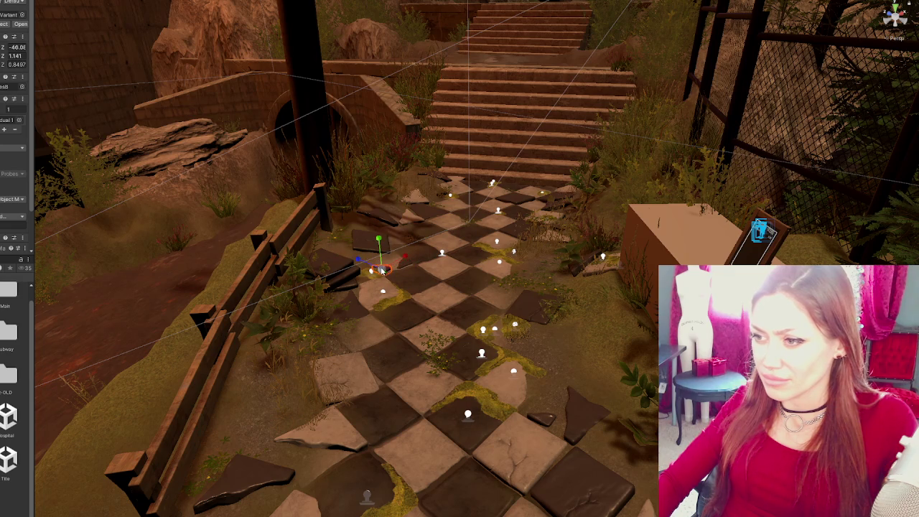
mouse_move(408, 267)
mouse_down()
mouse_move(402, 240)
mouse_move(422, 214)
mouse_up()
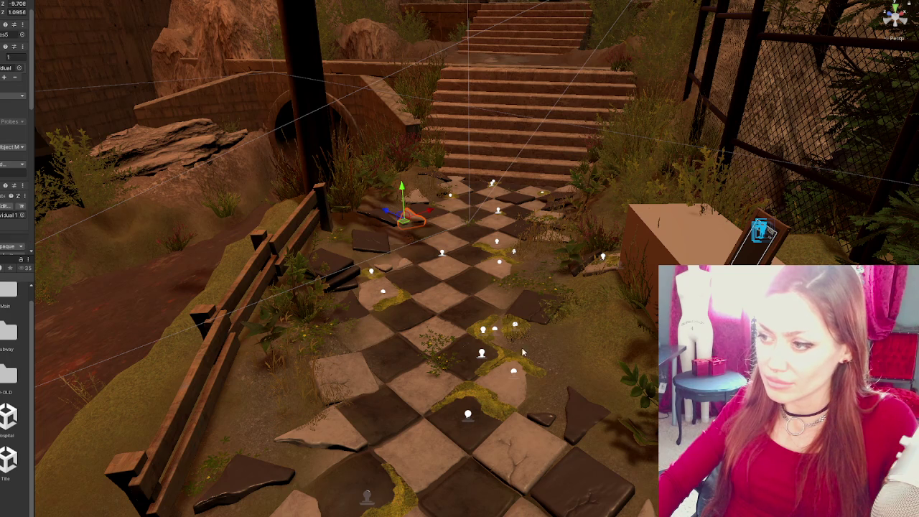
drag(438, 284, 446, 344)
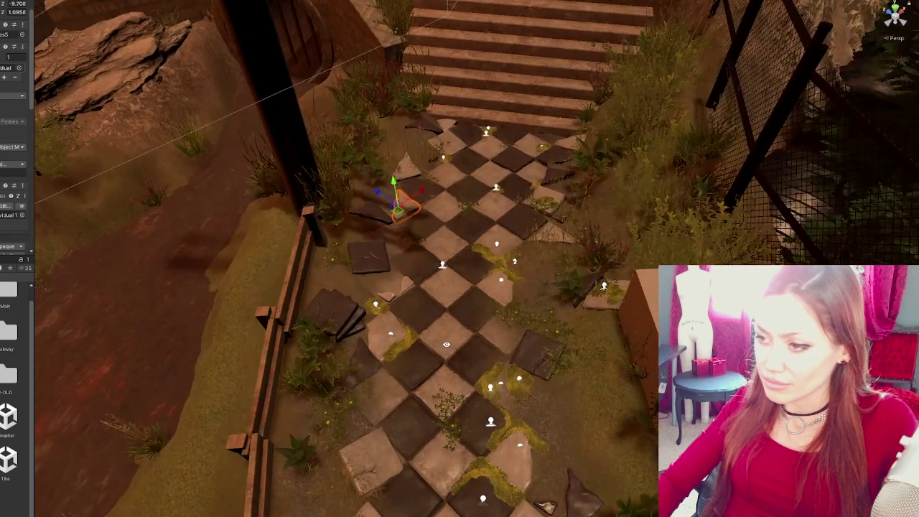
click(408, 304)
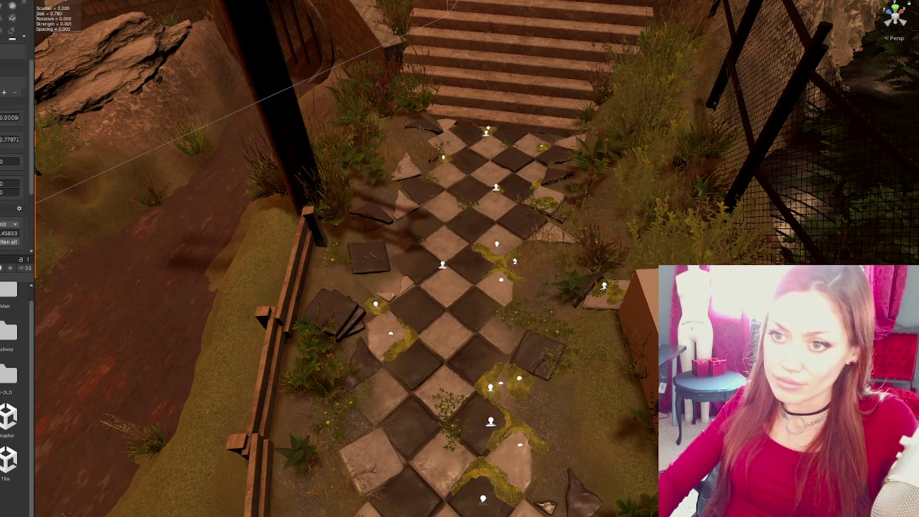
- Pick a smaller, weaker brush and a grass detail, then paint grass over the stones
scroll(14, 143, up, 5)
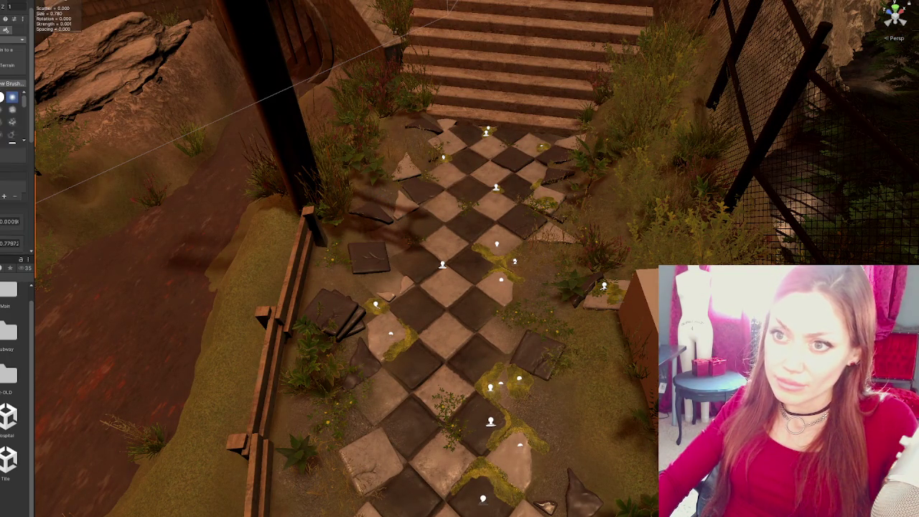
click(12, 126)
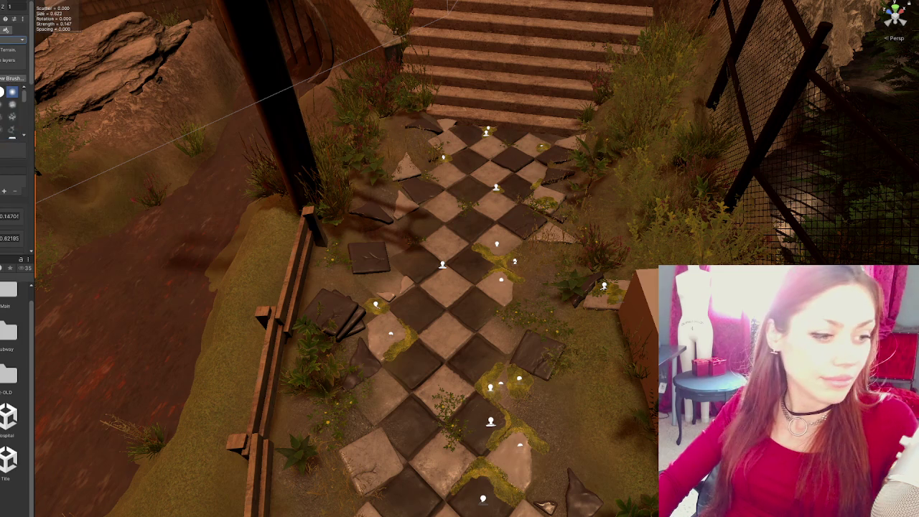
scroll(14, 144, down, 5)
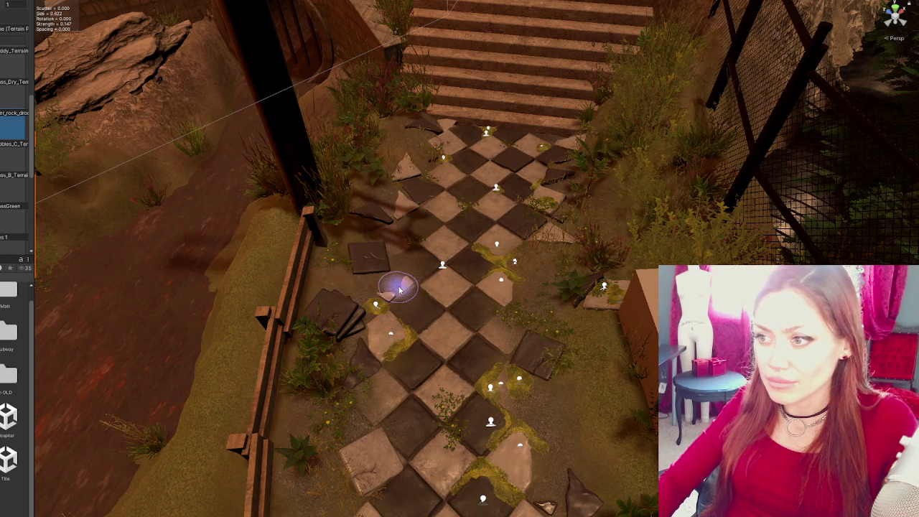
click(14, 218)
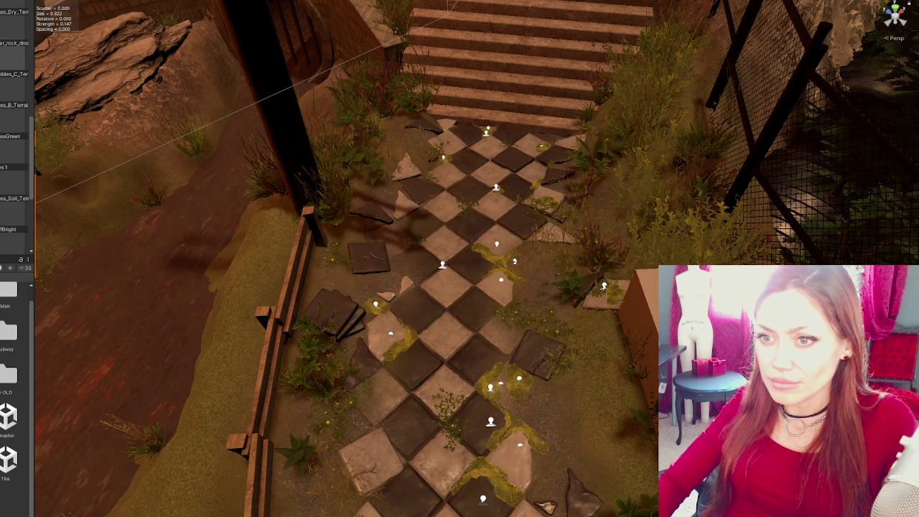
mouse_move(359, 280)
mouse_down()
mouse_move(386, 287)
mouse_move(407, 261)
mouse_move(338, 283)
mouse_move(386, 253)
mouse_up()
scroll(385, 253, down, 5)
scroll(372, 256, up, 3)
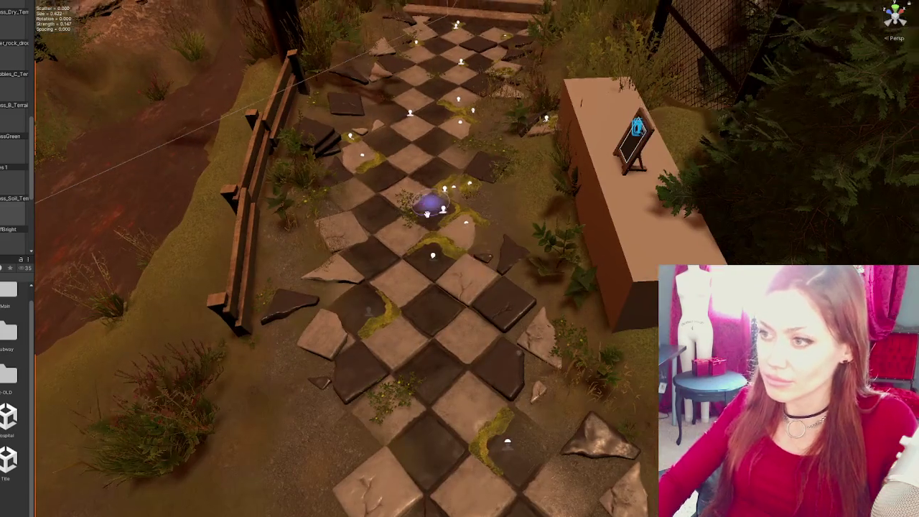
click(372, 256)
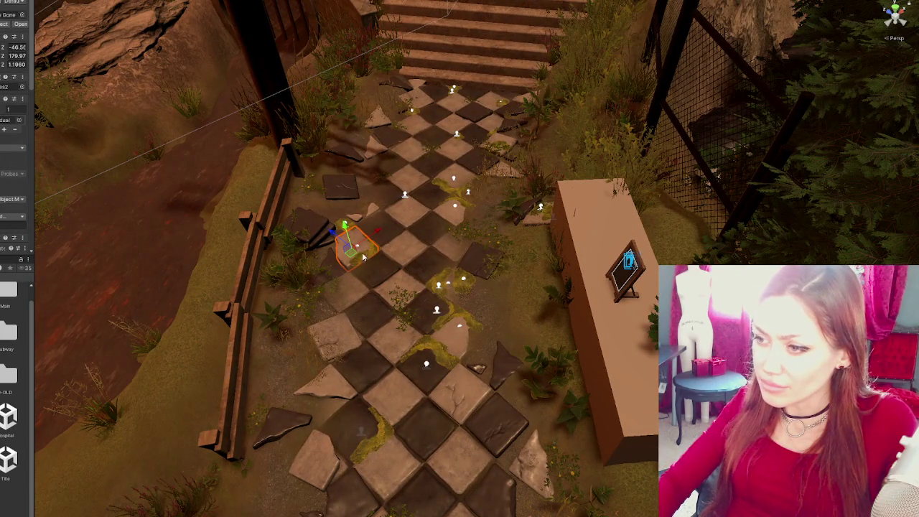
- Move the grass tuft left, turn it to a new angle, and set it beside the broken tile
click(362, 255)
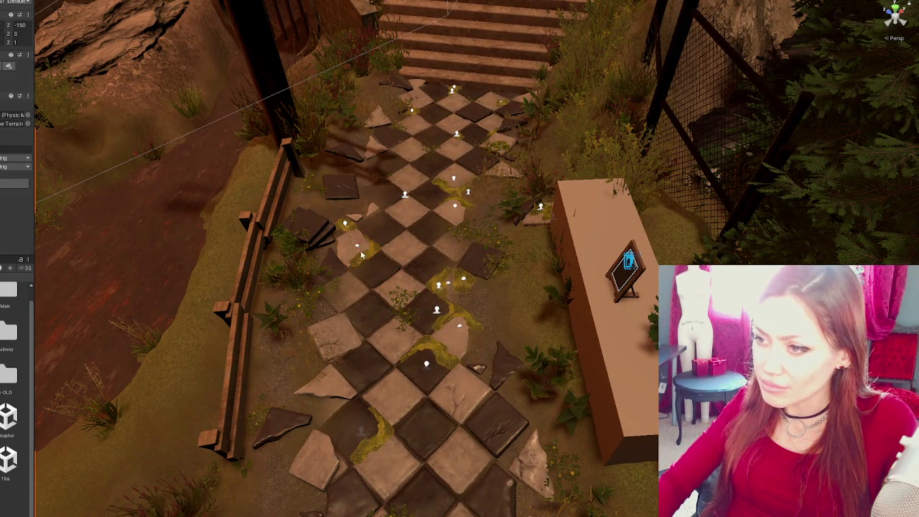
click(467, 192)
mouse_move(489, 183)
mouse_down()
mouse_move(449, 204)
mouse_move(379, 201)
mouse_move(405, 192)
mouse_up()
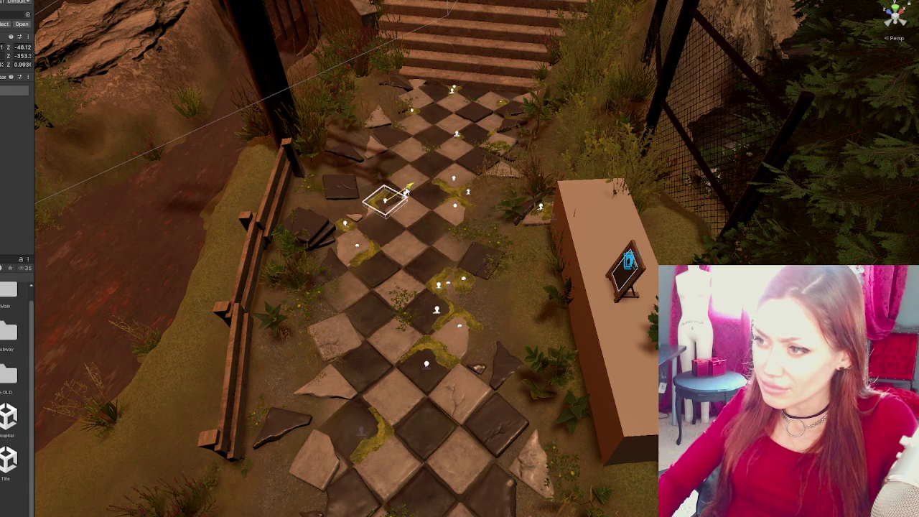
key(f)
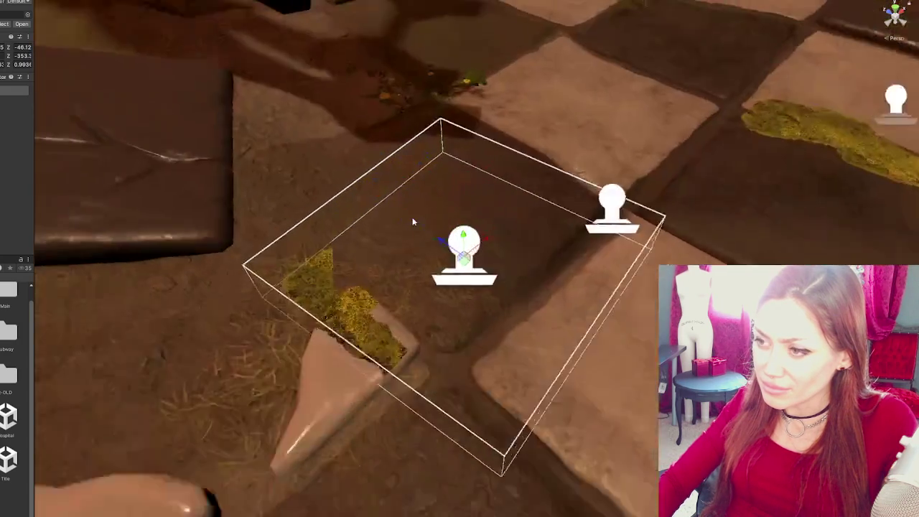
key(e)
drag(460, 265, 633, 280)
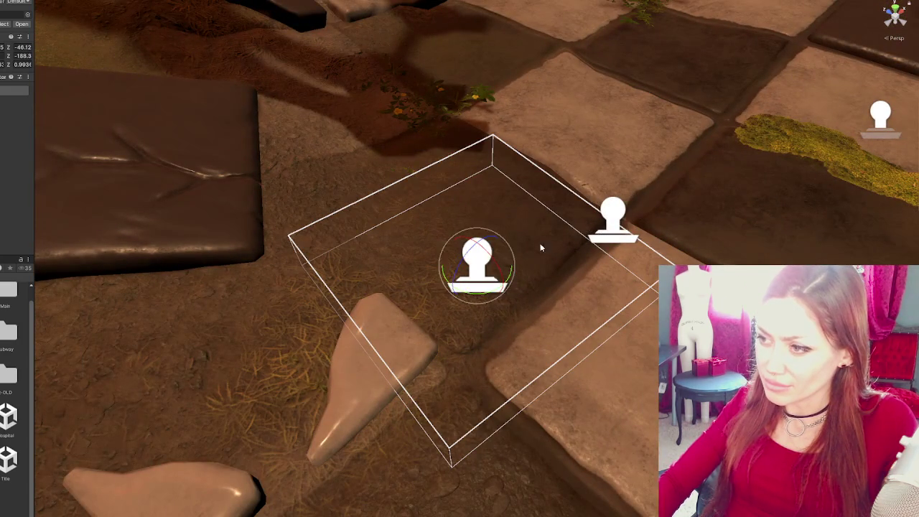
key(w)
mouse_move(450, 280)
mouse_down()
mouse_move(334, 370)
mouse_move(335, 346)
mouse_move(352, 328)
mouse_move(363, 372)
mouse_move(331, 322)
mouse_move(371, 321)
mouse_move(334, 303)
mouse_up()
scroll(339, 321, down, 2)
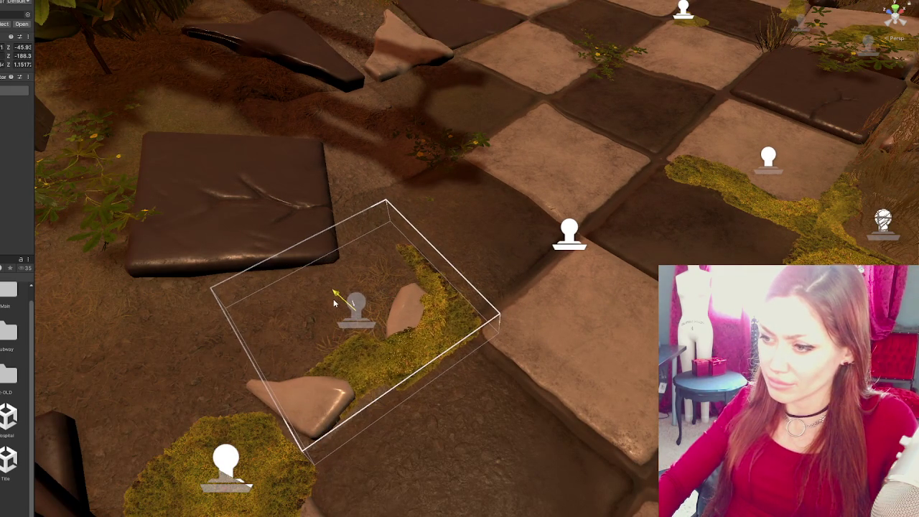
click(430, 352)
mouse_move(431, 351)
mouse_down()
mouse_move(497, 406)
mouse_move(564, 366)
mouse_move(425, 218)
mouse_move(390, 213)
mouse_up()
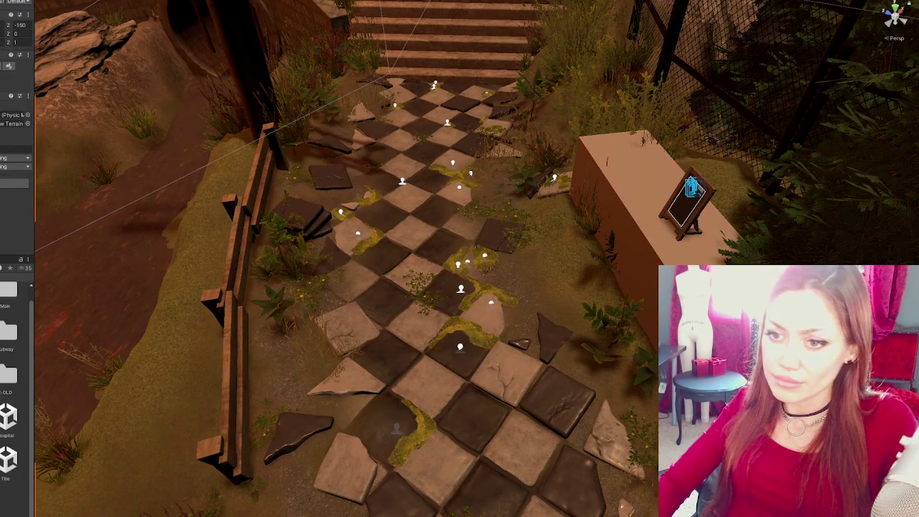
- Lower the grass clump beside the stacked tiles down onto the soil
scroll(17, 395, down, 3)
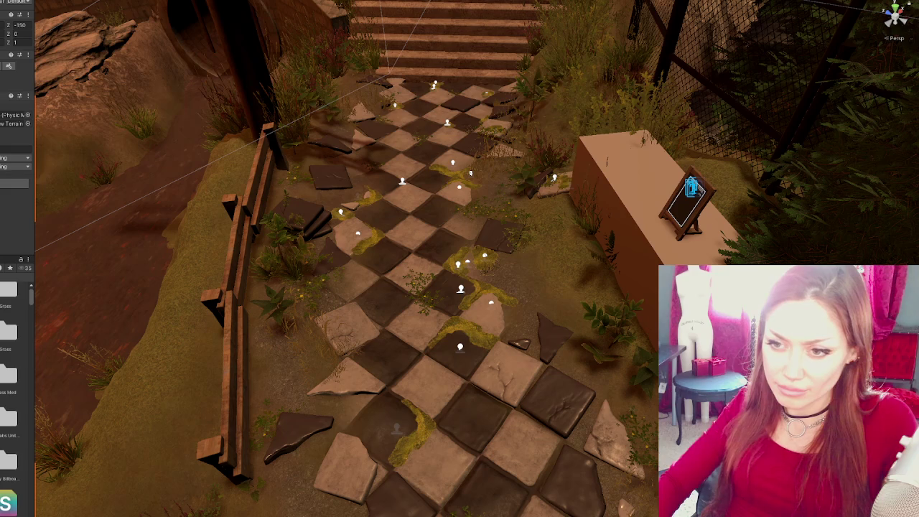
right_click(7, 280)
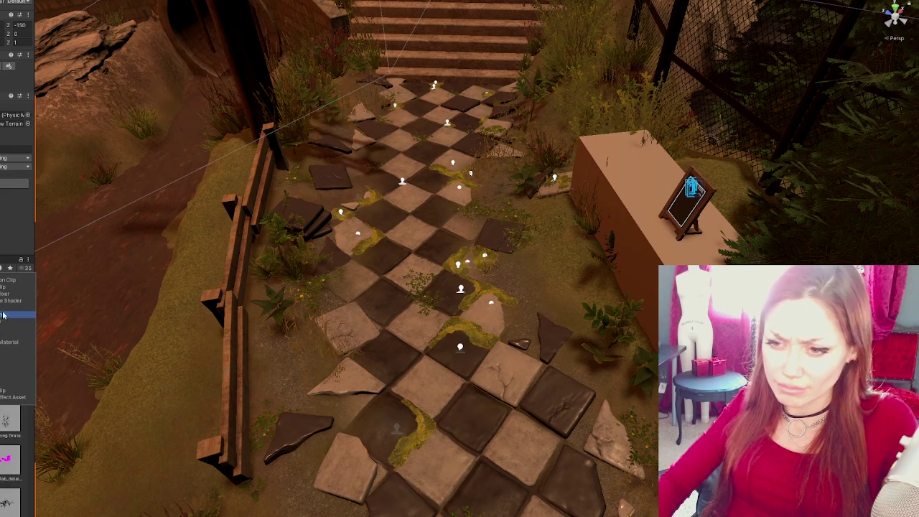
key(Escape)
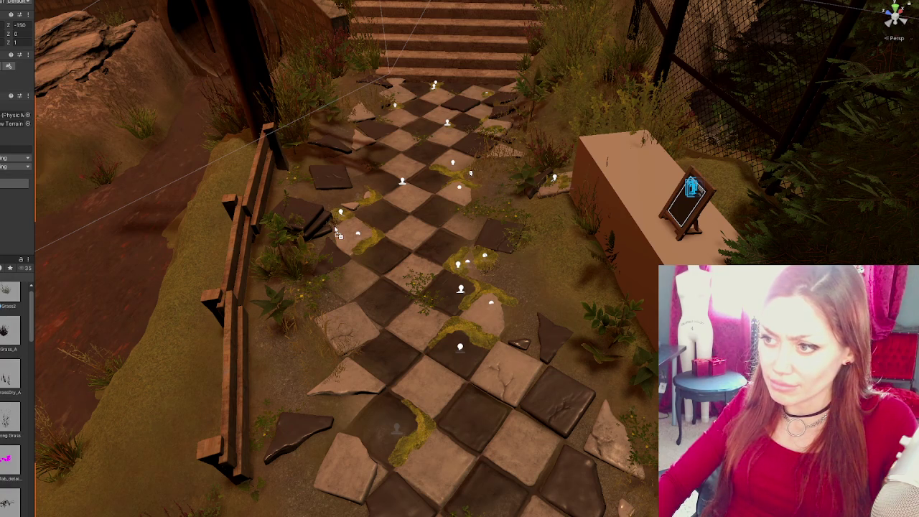
click(334, 224)
scroll(10, 394, up, 1)
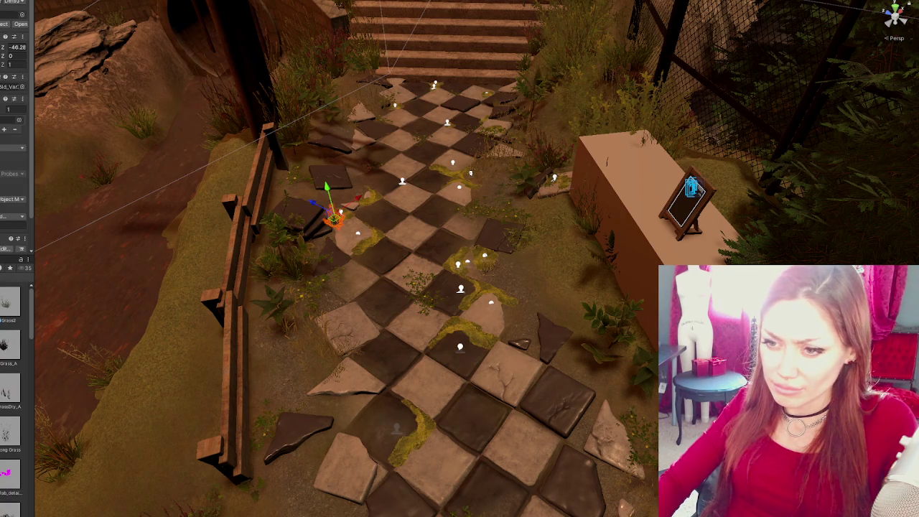
click(364, 208)
key(e)
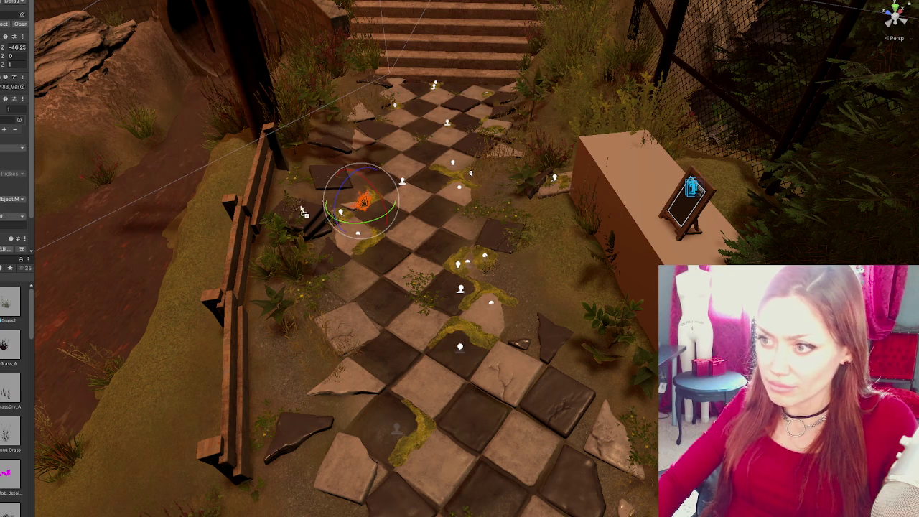
key(f)
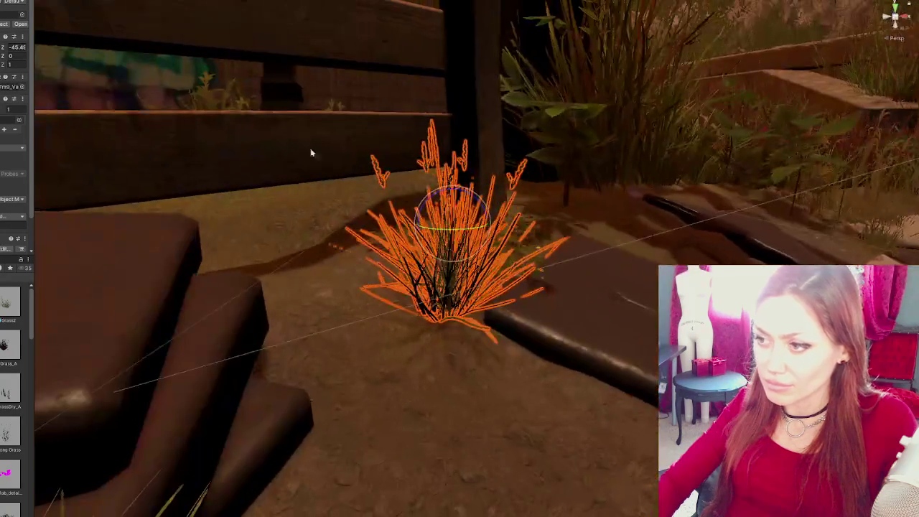
drag(446, 203, 454, 213)
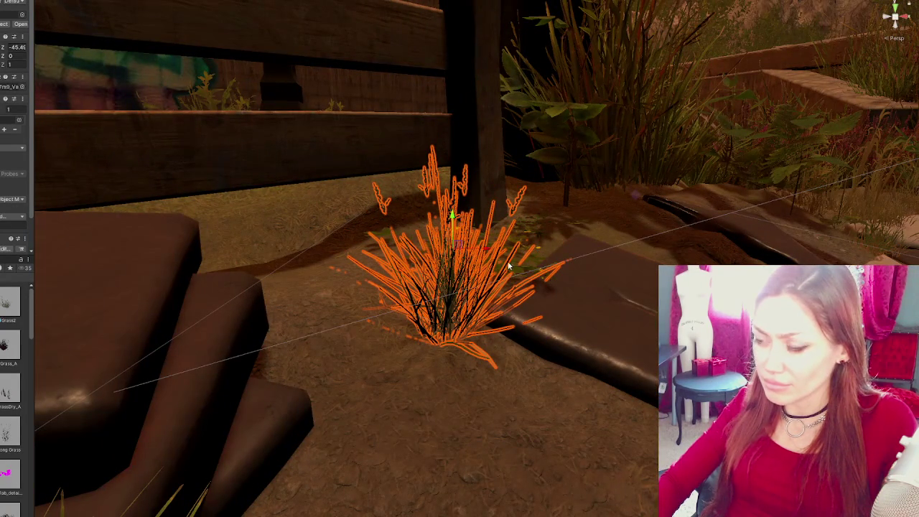
scroll(508, 267, down, 10)
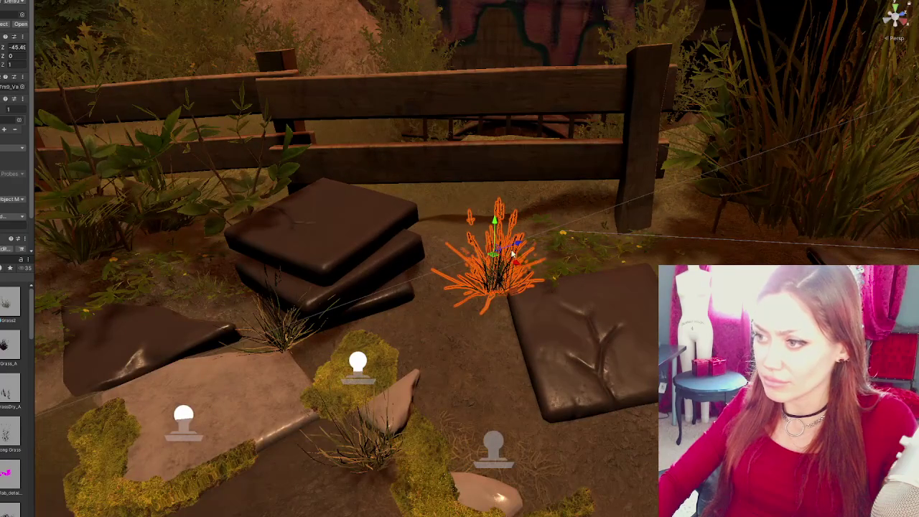
scroll(514, 271, down, 5)
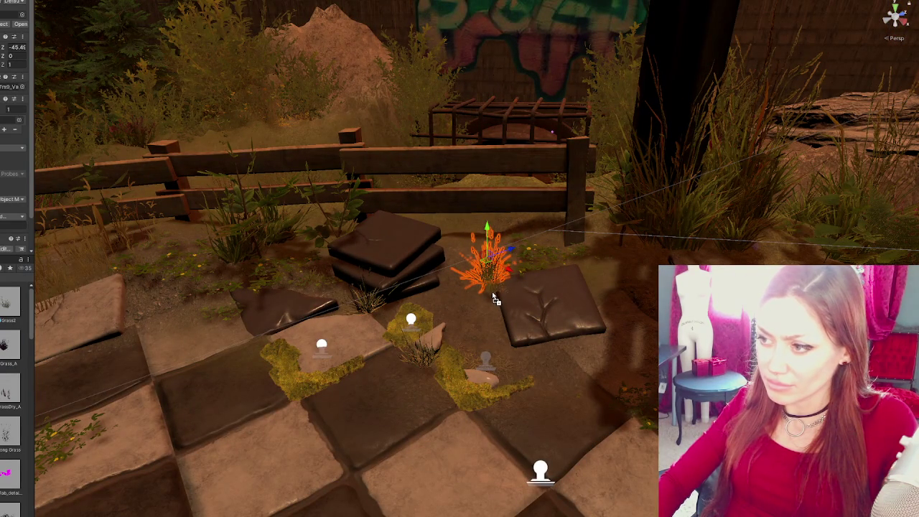
drag(494, 299, 531, 294)
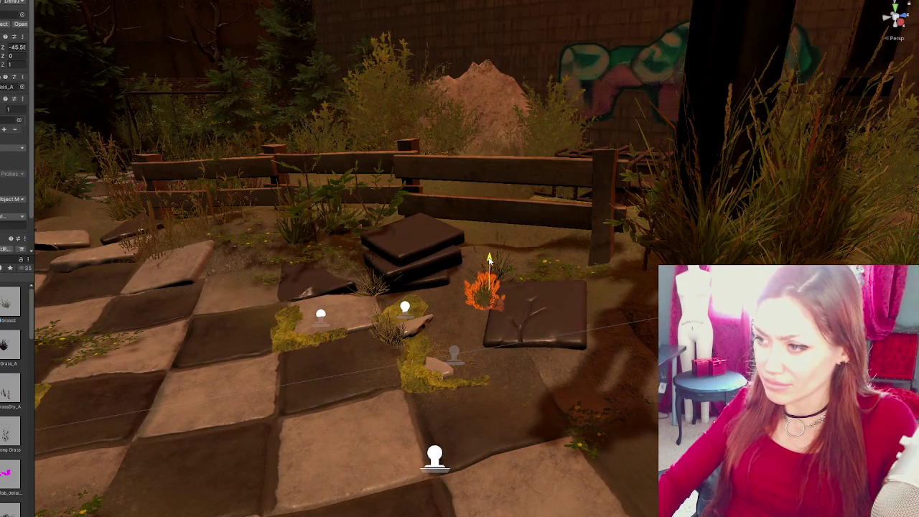
mouse_move(488, 260)
mouse_down()
mouse_move(559, 407)
mouse_move(459, 362)
mouse_up()
- Move the grass tuft down-left next to the stacked tiles and tilt it slightly
click(493, 288)
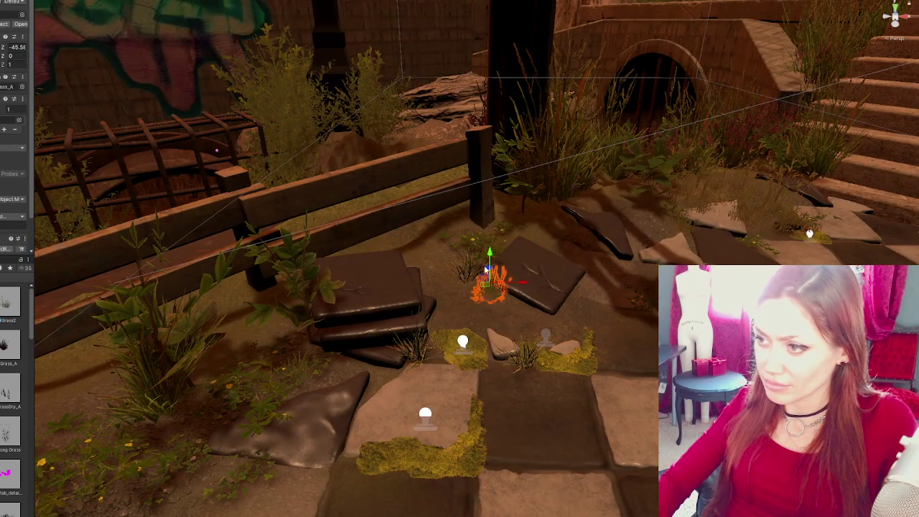
key(f)
drag(483, 271, 425, 328)
drag(342, 395, 400, 315)
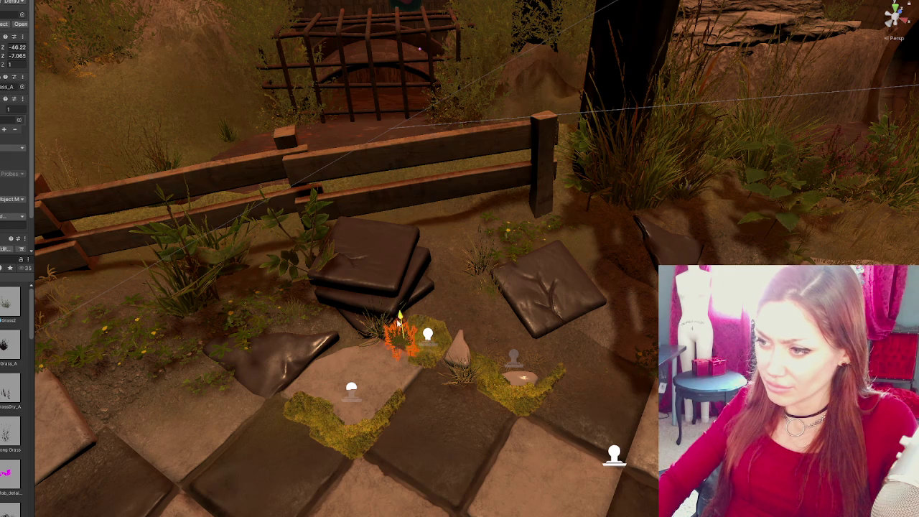
click(419, 348)
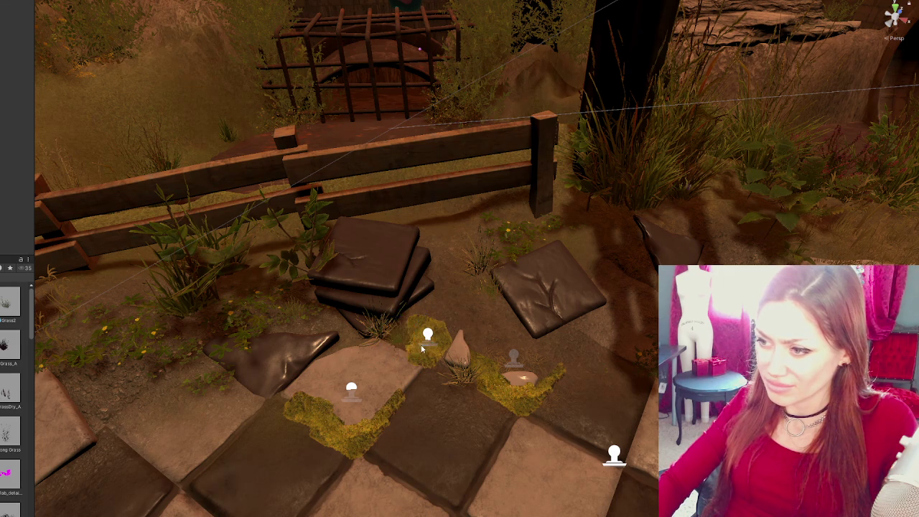
click(413, 341)
click(337, 413)
mouse_move(338, 413)
mouse_down()
mouse_move(474, 384)
mouse_move(460, 386)
mouse_move(468, 399)
mouse_up()
click(486, 371)
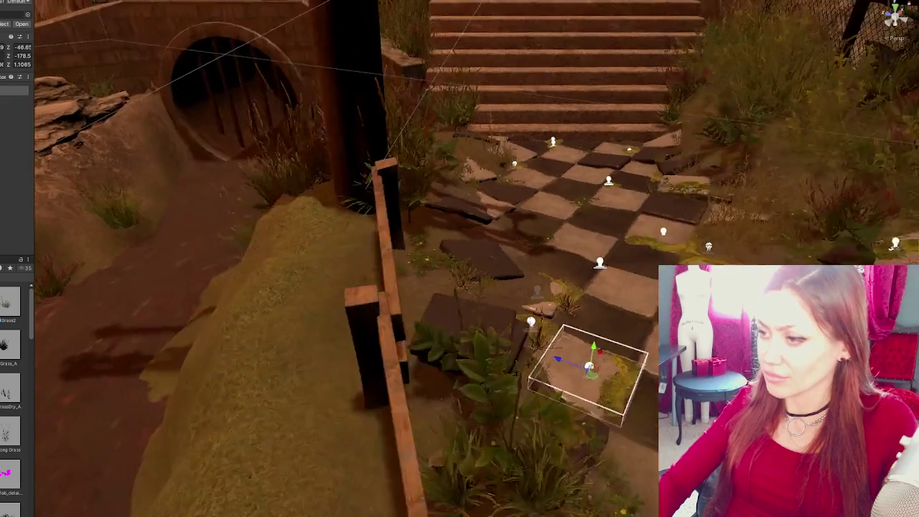
mouse_move(524, 323)
mouse_down()
mouse_move(463, 267)
mouse_move(514, 246)
mouse_move(514, 259)
mouse_move(506, 221)
mouse_up()
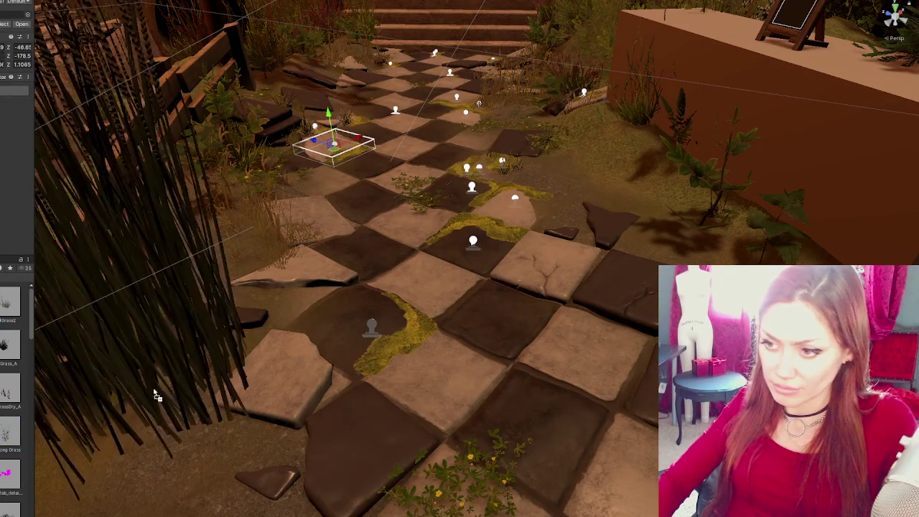
- Place a flower on the tile left of the path and another plant near the bench, rotating each
scroll(10, 394, down, 2)
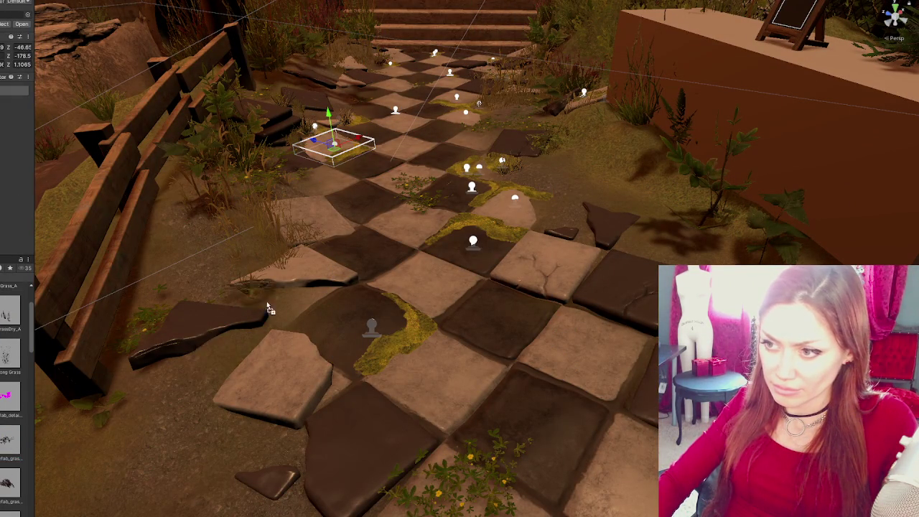
click(291, 301)
key(e)
drag(302, 307, 277, 305)
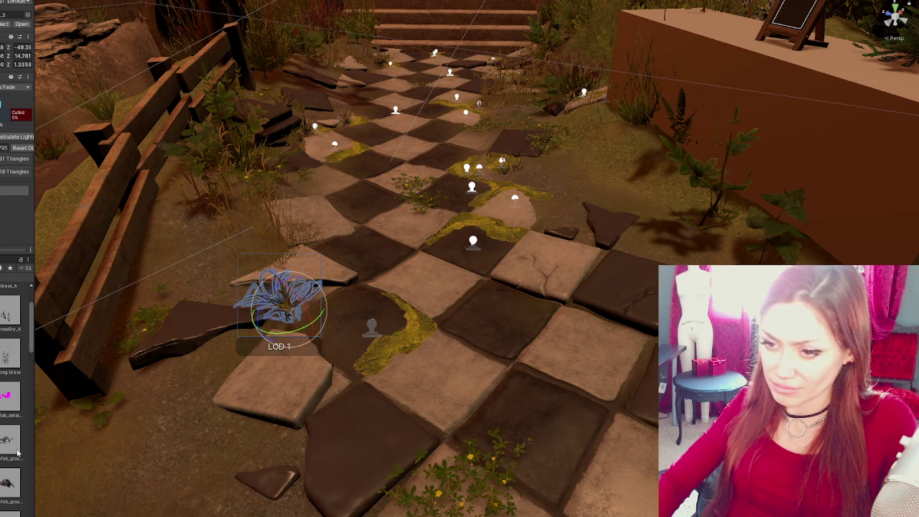
click(578, 168)
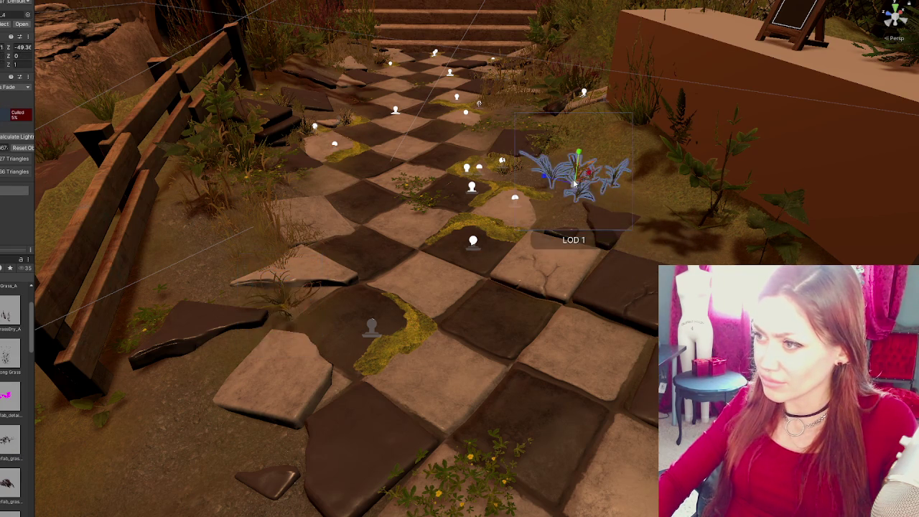
key(e)
mouse_move(569, 176)
mouse_down()
mouse_move(556, 178)
mouse_move(570, 171)
mouse_up()
- Place a grass plant near the fence, push it against the fence and tip it upright
click(167, 424)
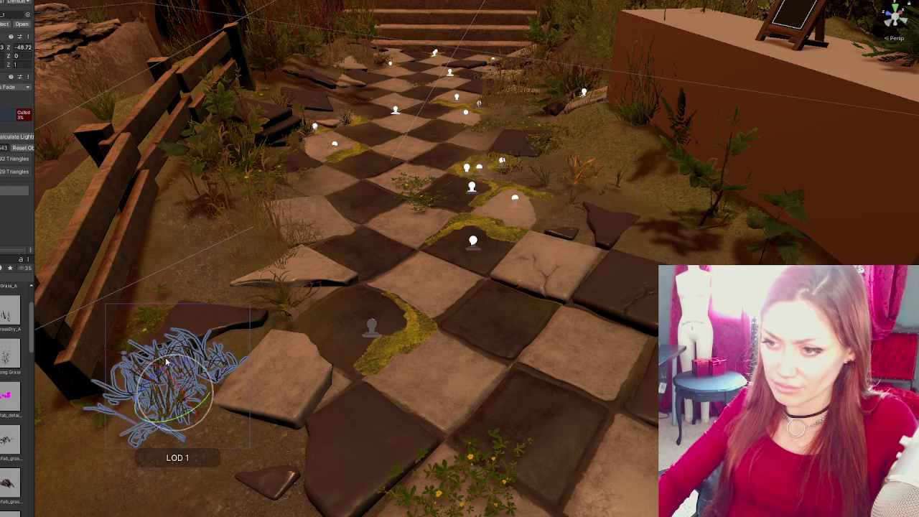
drag(166, 380, 115, 392)
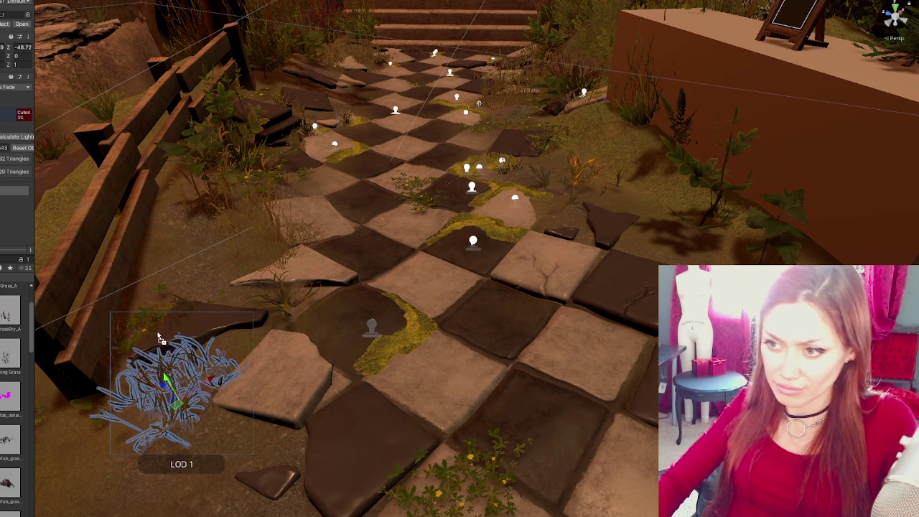
click(212, 305)
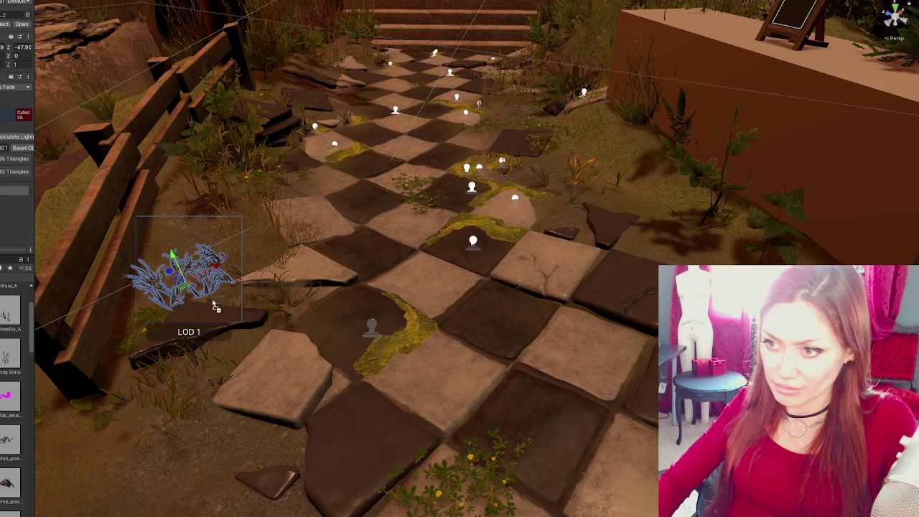
mouse_move(215, 301)
mouse_down()
mouse_move(267, 257)
mouse_move(211, 264)
mouse_move(222, 258)
mouse_up()
scroll(14, 395, down, 2)
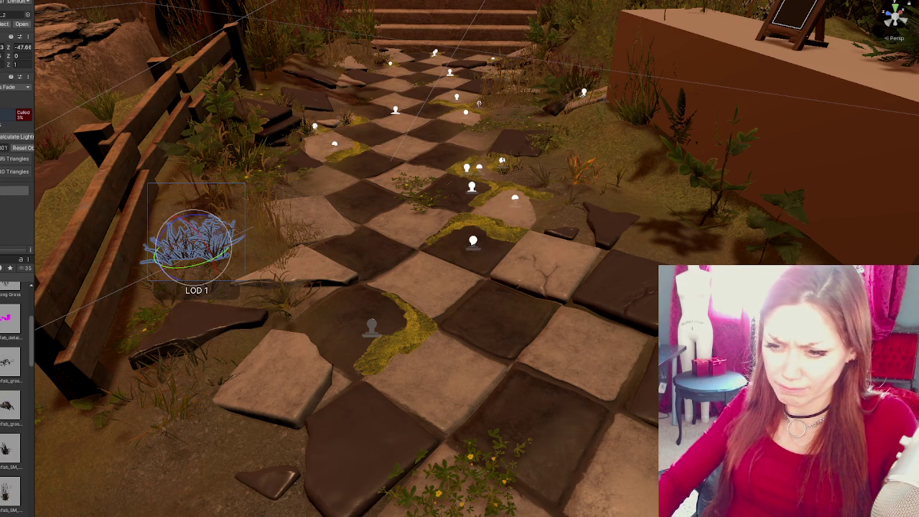
mouse_move(190, 287)
mouse_down()
mouse_move(201, 269)
mouse_move(193, 276)
mouse_move(180, 249)
mouse_move(363, 332)
mouse_move(351, 306)
mouse_move(571, 192)
mouse_up()
key(Delete)
click(339, 307)
drag(492, 146, 537, 184)
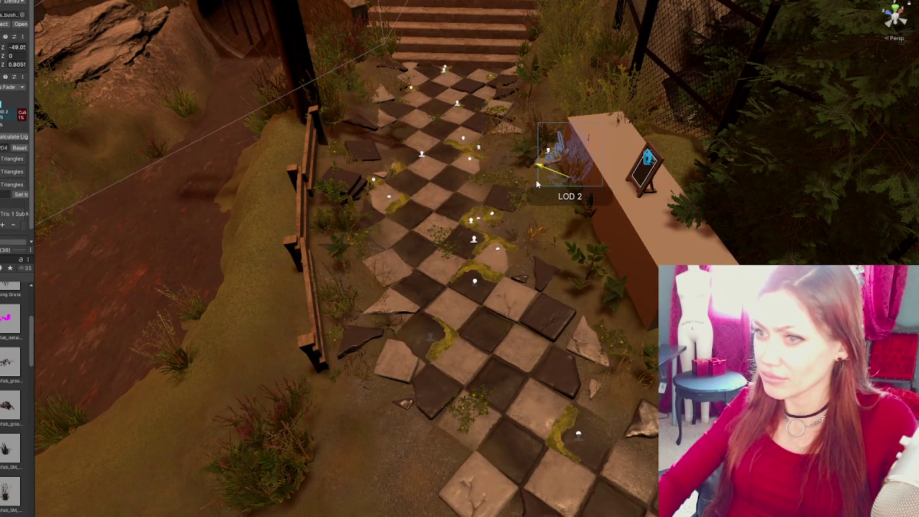
mouse_move(587, 163)
mouse_down()
mouse_move(563, 185)
mouse_move(574, 161)
mouse_move(565, 149)
mouse_move(700, 199)
mouse_move(870, 232)
mouse_move(621, 219)
mouse_move(609, 243)
mouse_up()
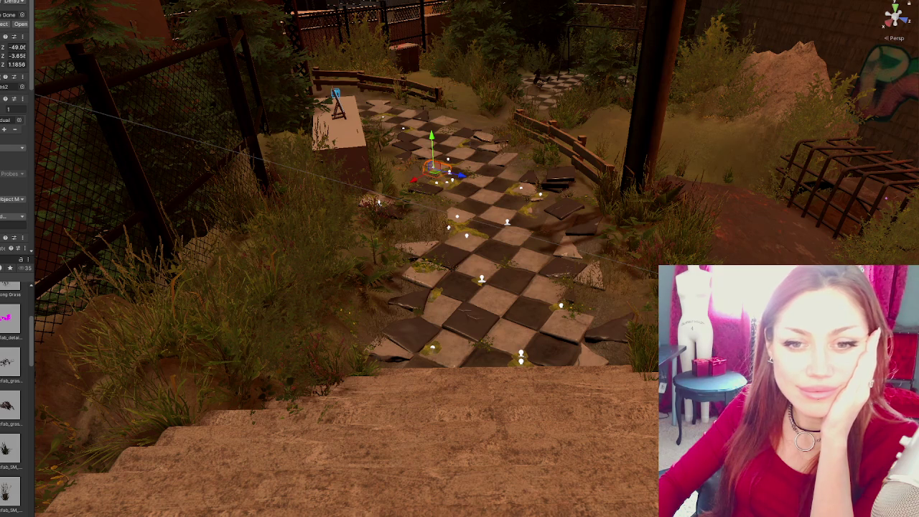
mouse_move(378, 203)
mouse_down()
mouse_move(395, 272)
mouse_move(409, 270)
mouse_move(504, 386)
mouse_up()
- Move a dark tile up the lower path, turn it slightly, then delete it
click(546, 411)
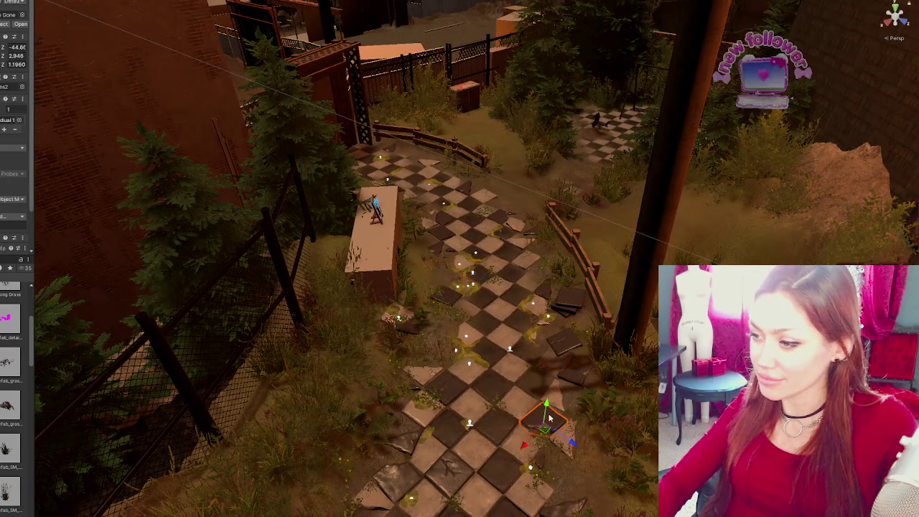
mouse_move(569, 442)
mouse_down()
mouse_move(496, 384)
mouse_move(492, 356)
mouse_move(381, 201)
mouse_move(502, 330)
mouse_move(483, 334)
mouse_up()
key(e)
key(w)
click(479, 334)
click(478, 334)
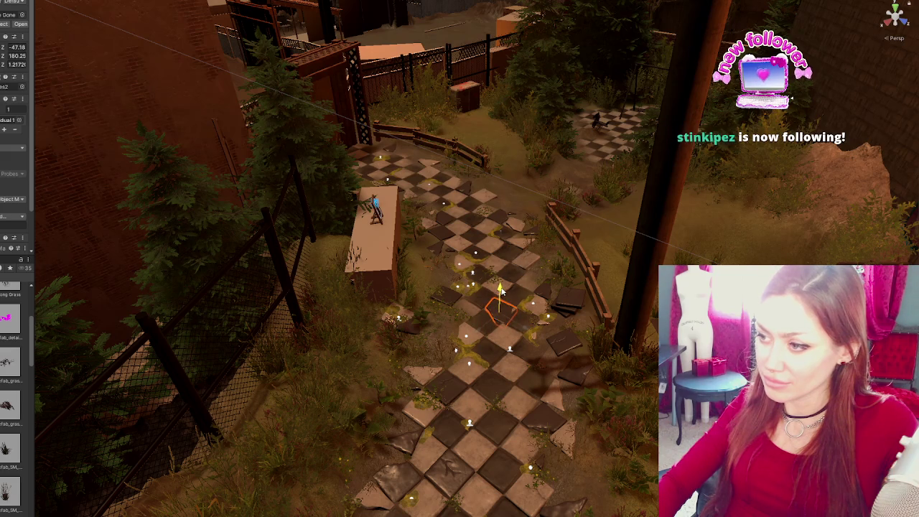
key(f)
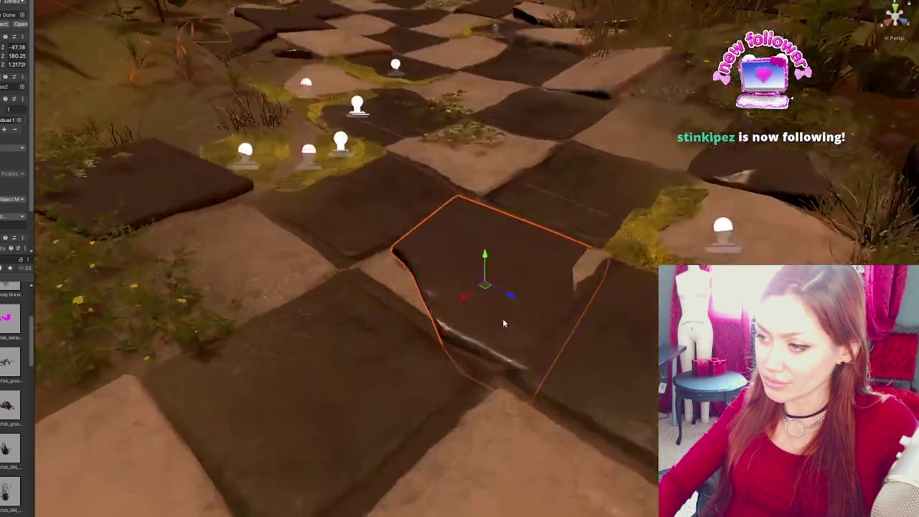
key(e)
drag(479, 285, 469, 297)
key(w)
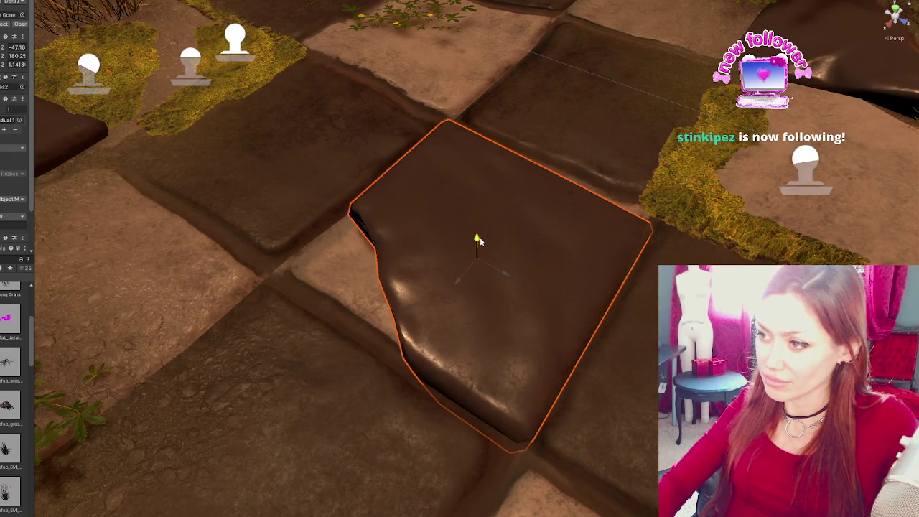
scroll(478, 251, down, 3)
key(Delete)
- Slide a dark tile to the board centre, set its rotation to 0 and lower it flush into its slot
scroll(483, 264, down, 5)
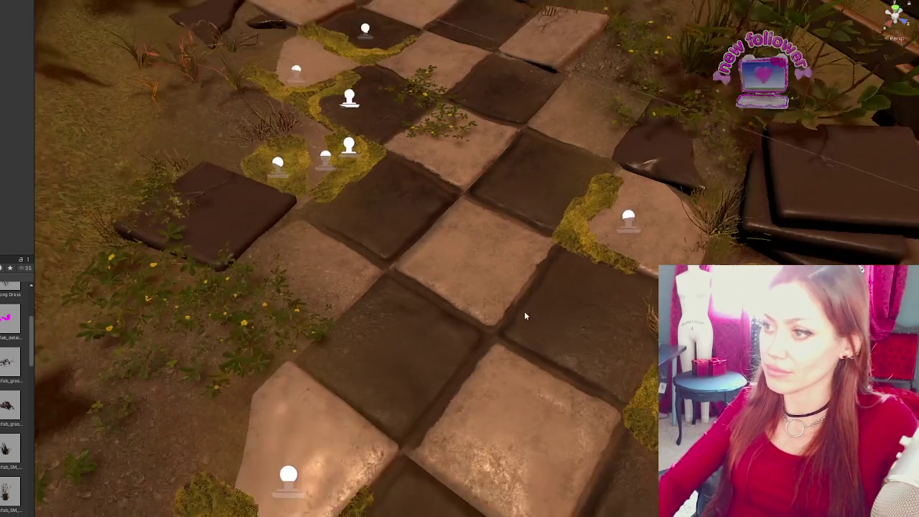
drag(711, 359, 119, 140)
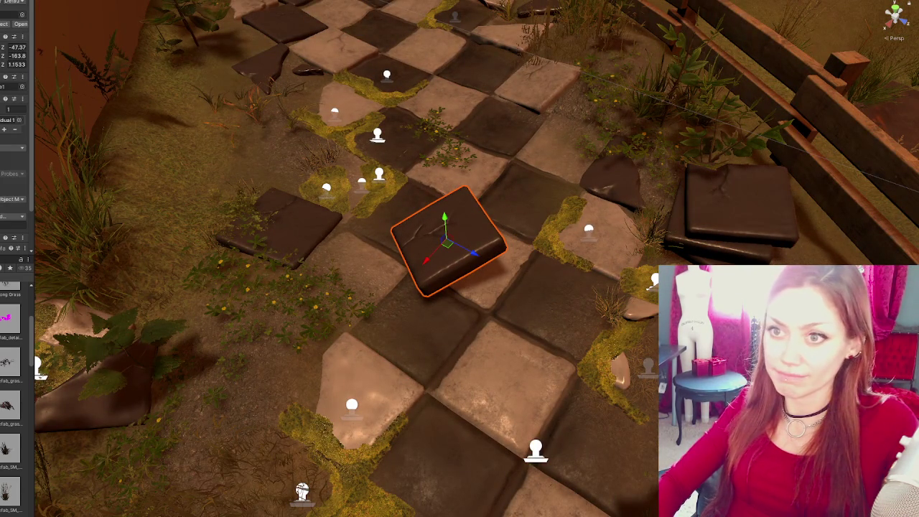
text(0)
drag(444, 215, 448, 253)
mouse_move(488, 279)
mouse_down()
mouse_move(500, 285)
mouse_move(455, 287)
mouse_move(480, 257)
mouse_move(504, 280)
mouse_up()
- Turn the cracked centre tile back to -180°, then twist it slightly off square to about -181°
click(383, 400)
click(477, 262)
key(e)
drag(385, 347, 424, 314)
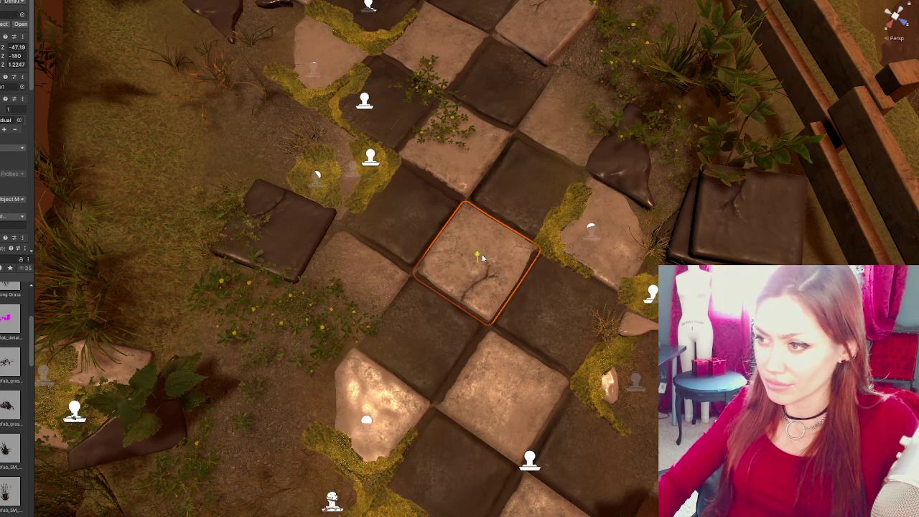
key(e)
drag(487, 267, 480, 270)
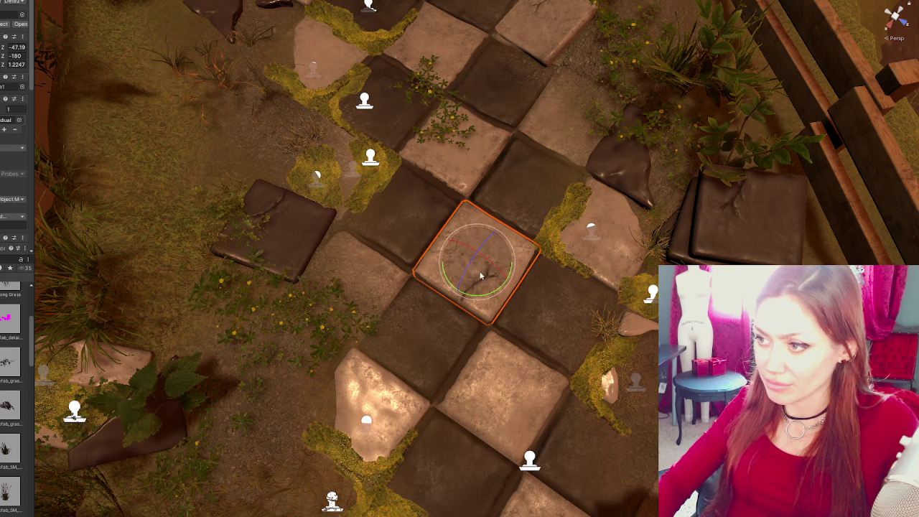
key(w)
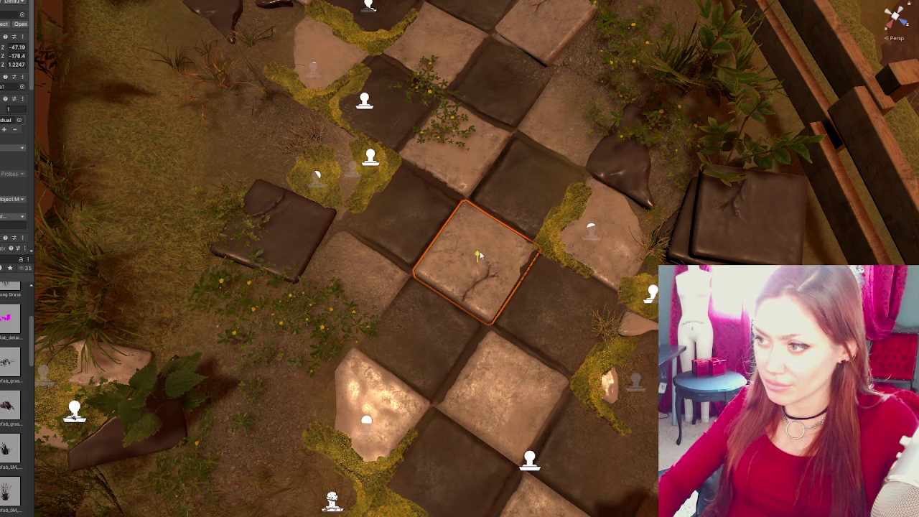
key(e)
drag(481, 251, 477, 271)
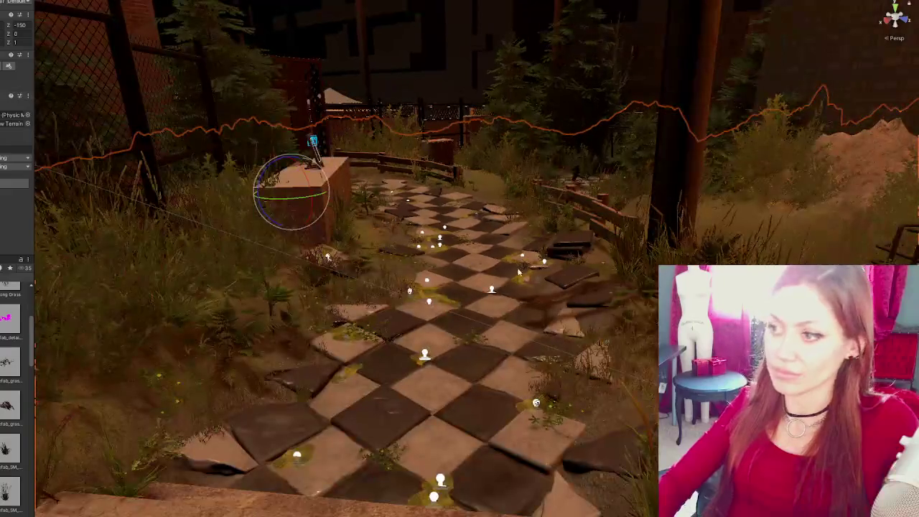
click(477, 248)
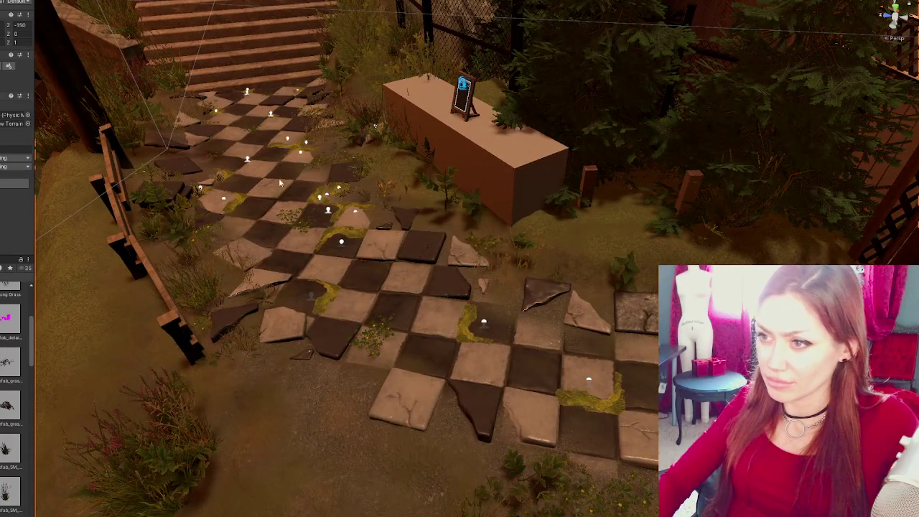
- Move a small path tile off and back onto the path, then rotate it slightly
click(283, 198)
drag(244, 189, 579, 246)
mouse_move(599, 209)
mouse_down()
mouse_move(595, 368)
mouse_move(574, 388)
mouse_up()
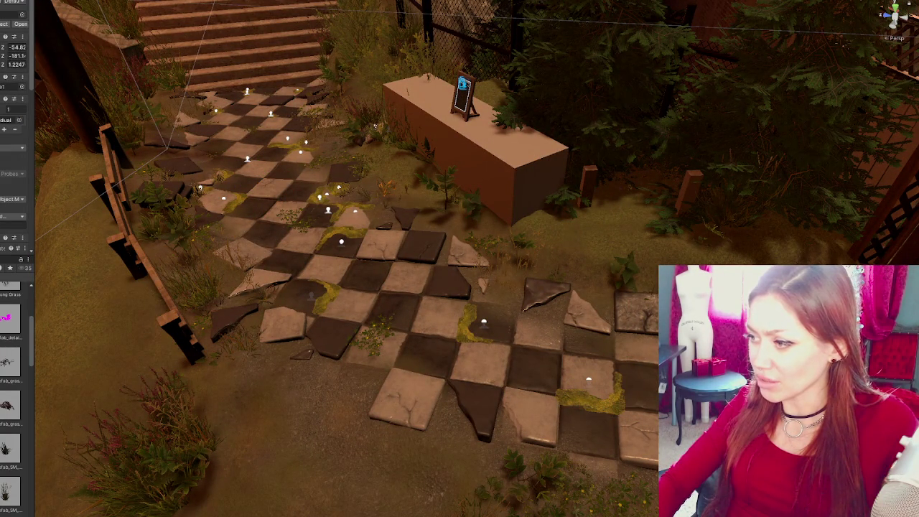
key(f)
key(e)
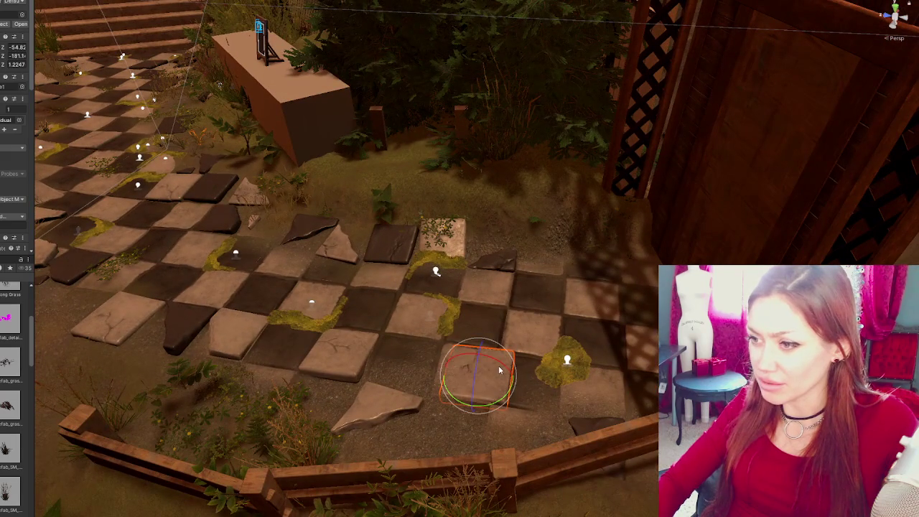
drag(494, 367, 458, 380)
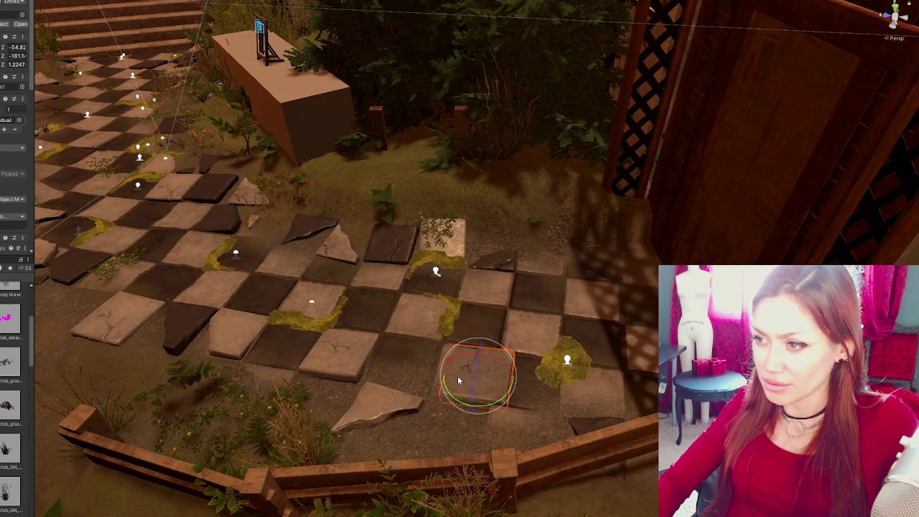
- Shift the small tile to the board's left side and tilt it slightly
key(w)
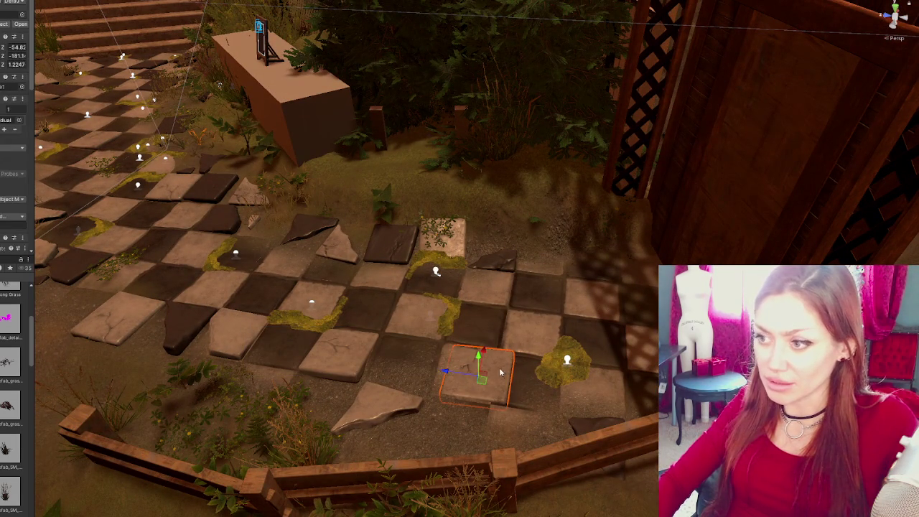
mouse_move(447, 371)
mouse_down()
mouse_move(86, 323)
mouse_move(90, 309)
mouse_move(171, 269)
mouse_up()
mouse_move(115, 278)
mouse_down()
mouse_move(166, 278)
mouse_move(153, 277)
mouse_move(170, 296)
mouse_move(185, 294)
mouse_up()
key(e)
key(f)
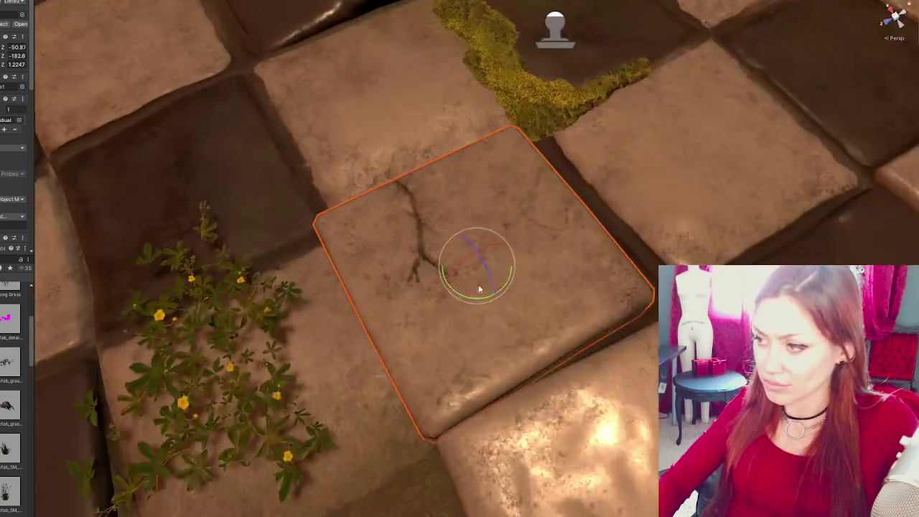
key(w)
mouse_move(468, 287)
mouse_down()
mouse_move(459, 267)
mouse_move(466, 280)
mouse_move(501, 286)
mouse_move(471, 268)
mouse_move(268, 405)
mouse_up()
key(e)
key(w)
click(267, 405)
- Slide the dark broken stone on the left toward the viewer, then view the whole path
click(127, 290)
drag(207, 257, 180, 328)
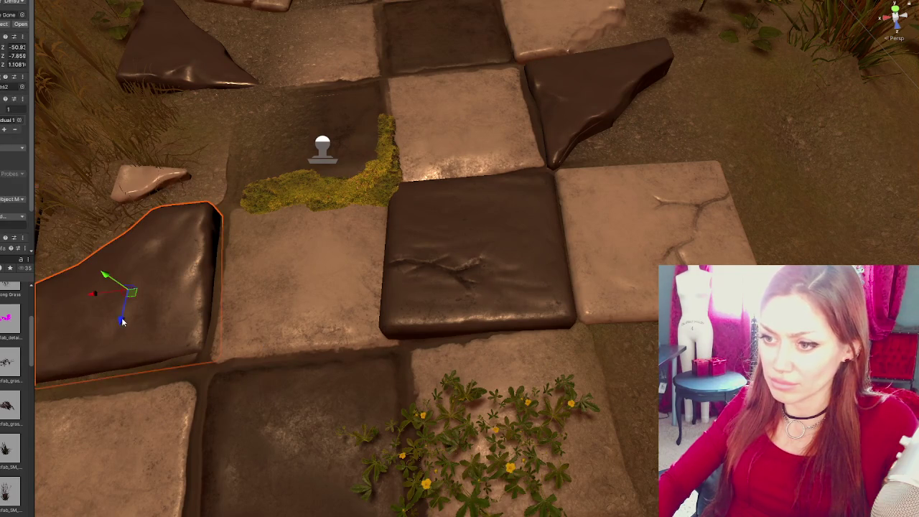
drag(122, 320, 119, 331)
scroll(401, 313, down, 5)
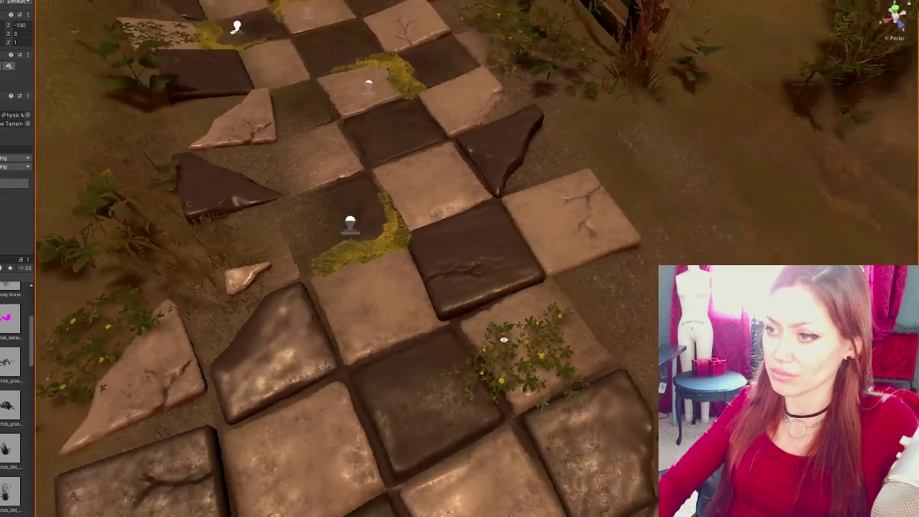
mouse_move(593, 377)
mouse_down()
mouse_move(568, 229)
mouse_move(486, 265)
mouse_move(598, 230)
mouse_move(547, 267)
mouse_up()
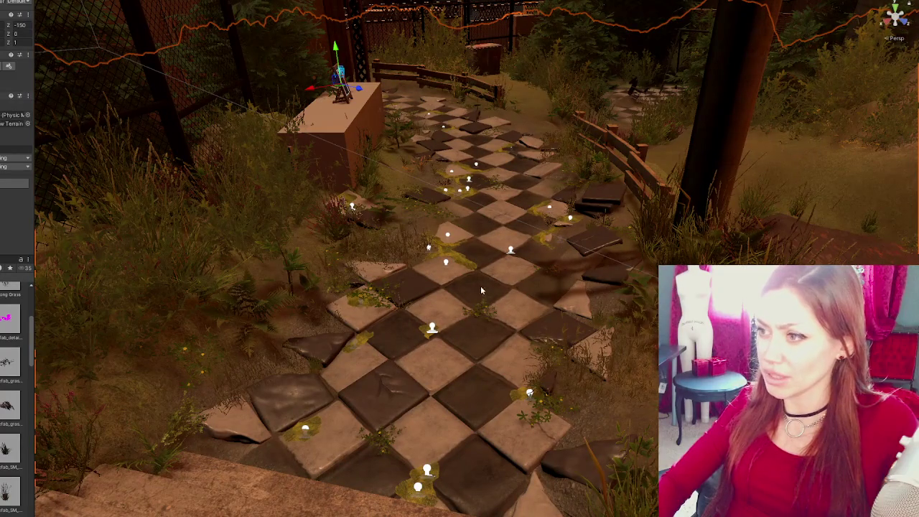
- Frame a tile in the middle of the path and turn it slightly
click(476, 148)
key(f)
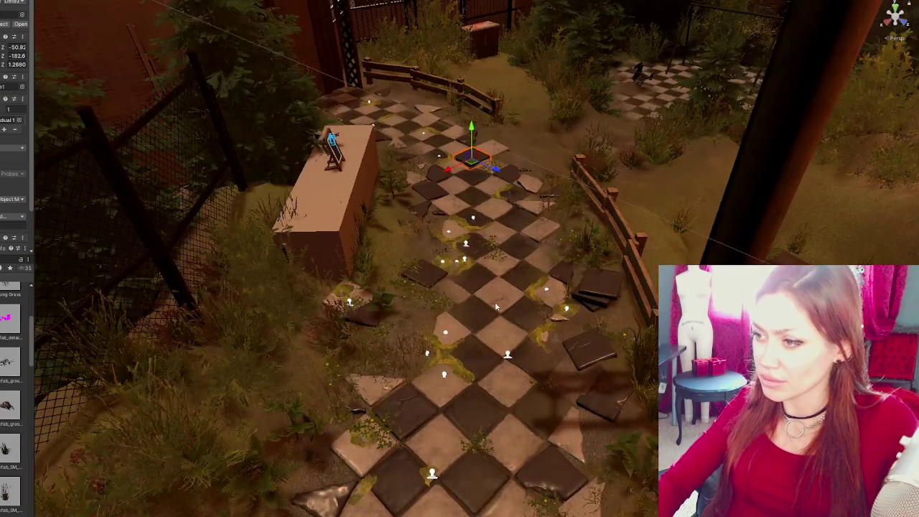
key(e)
drag(501, 303, 505, 297)
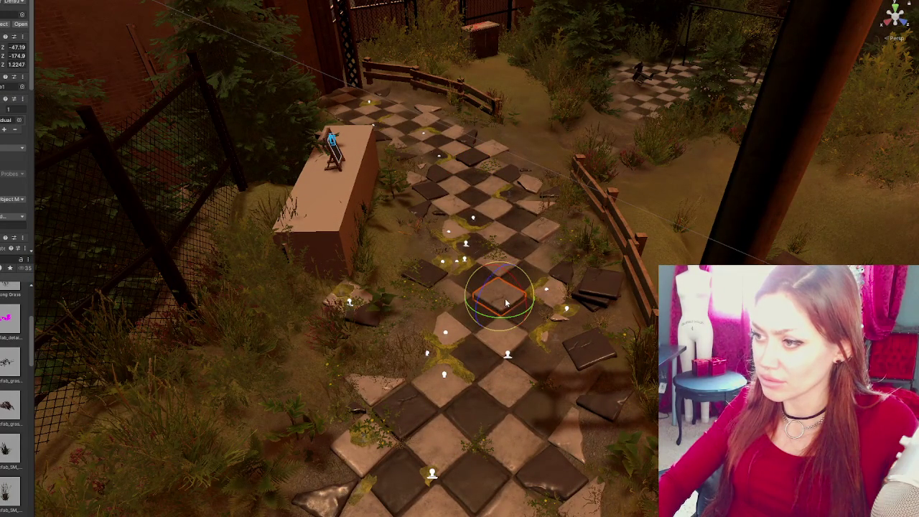
drag(564, 361, 572, 316)
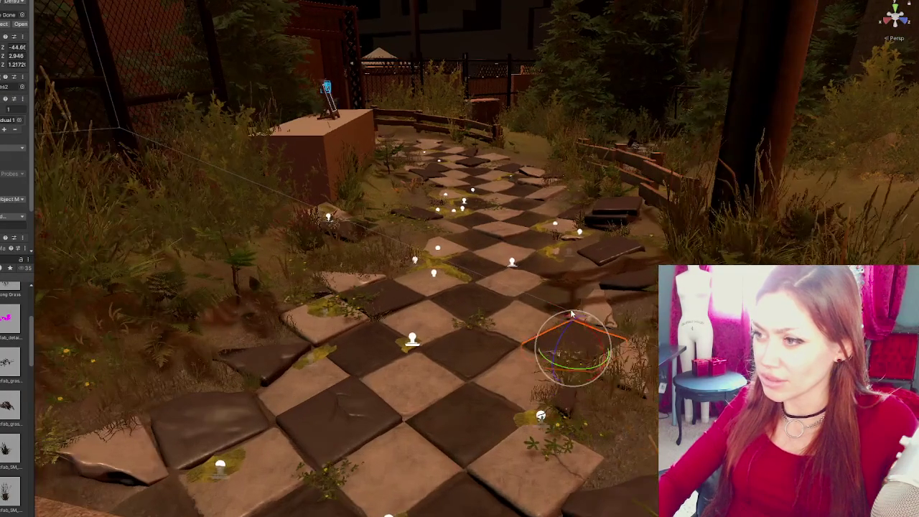
- Turn a light tile on the path's right slightly askew, to about -177°, and raise it slightly
click(511, 235)
mouse_move(515, 234)
mouse_down()
mouse_move(543, 257)
mouse_move(436, 323)
mouse_move(455, 334)
mouse_move(441, 369)
mouse_move(470, 417)
mouse_up()
key(w)
key(f)
mouse_move(481, 267)
mouse_down()
mouse_move(476, 276)
mouse_move(476, 256)
mouse_move(471, 292)
mouse_move(487, 272)
mouse_move(484, 247)
mouse_up()
key(e)
key(w)
key(e)
- Shift the cracked tile beside the flowering weed, then undo its twist so it sits square
key(w)
click(542, 427)
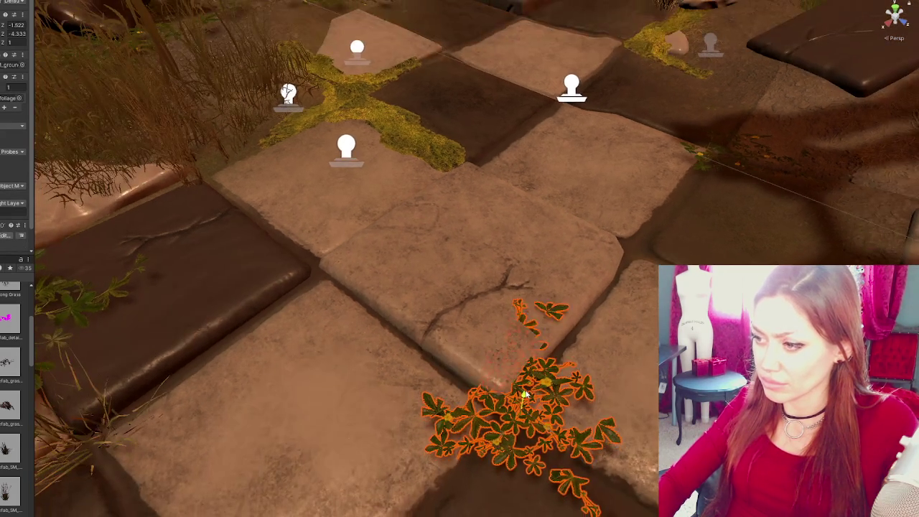
click(503, 327)
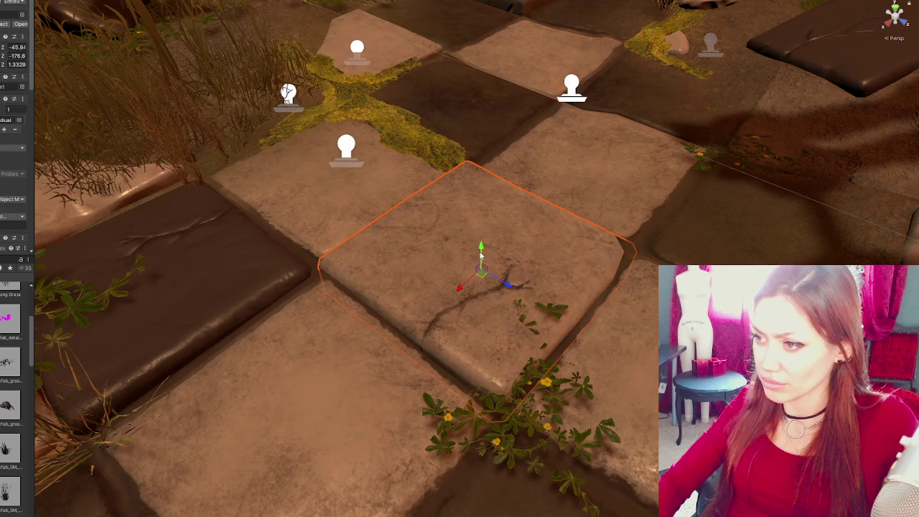
drag(481, 253, 479, 286)
key(e)
key(ctrl+z)
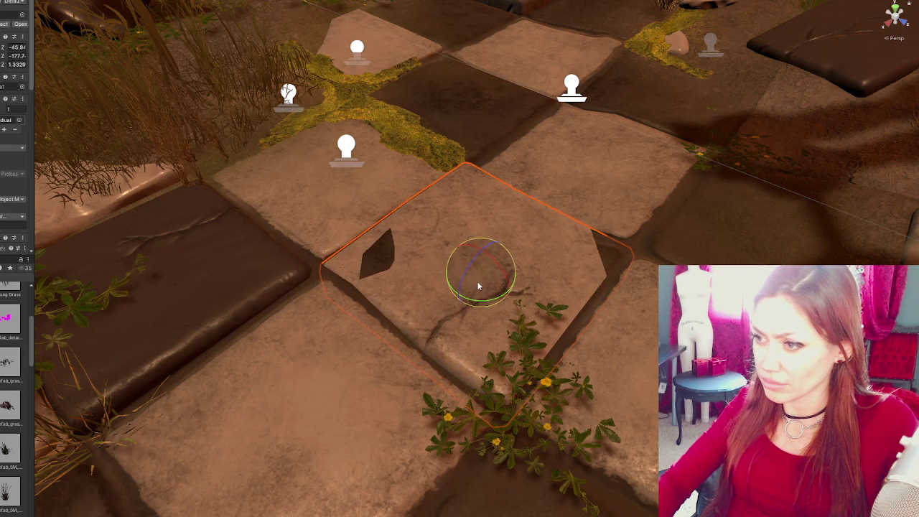
- Select the dark cracked tile and frame it in view
click(161, 287)
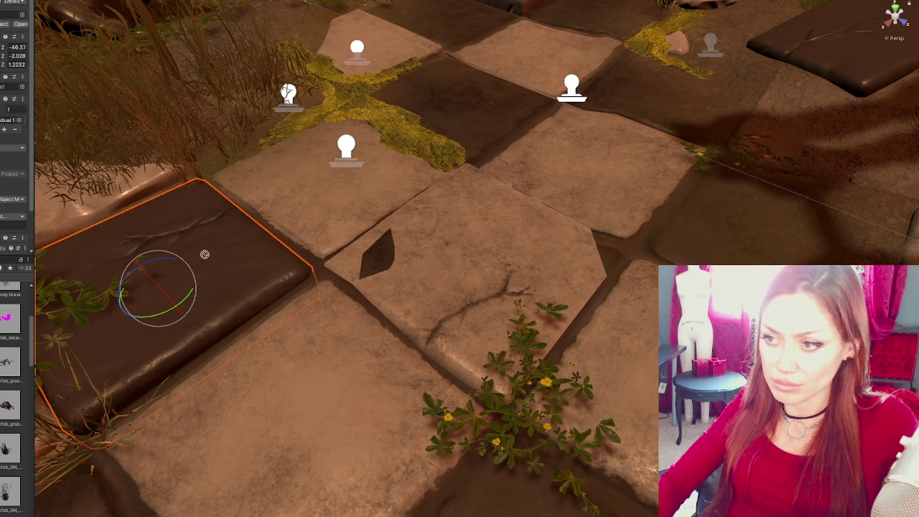
click(205, 259)
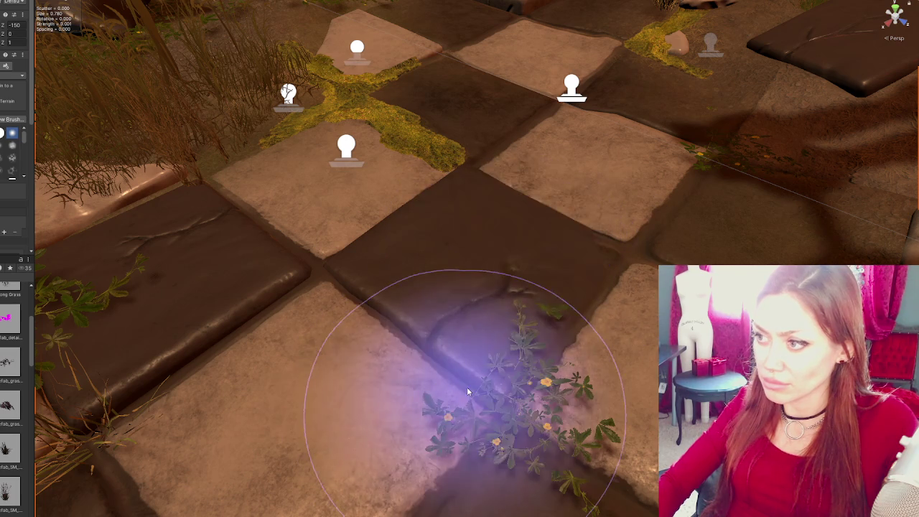
click(532, 347)
click(558, 267)
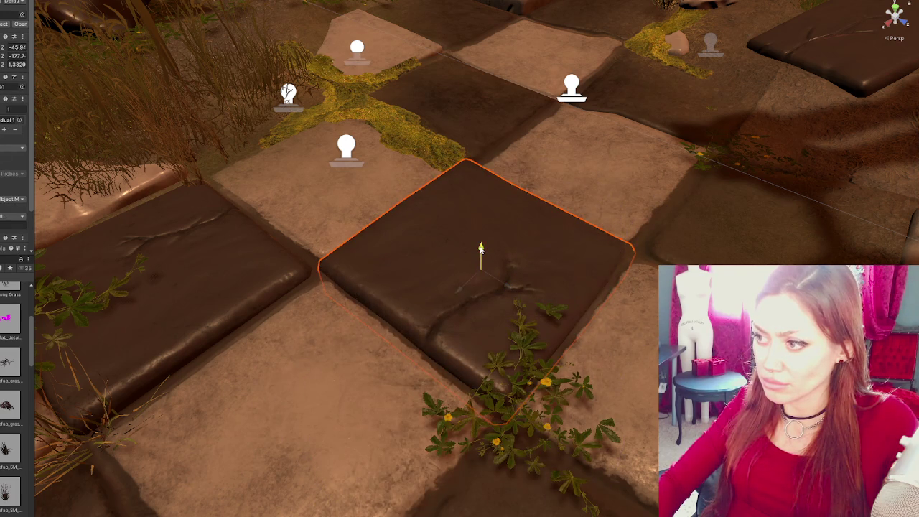
key(f)
click(495, 395)
scroll(495, 394, down, 5)
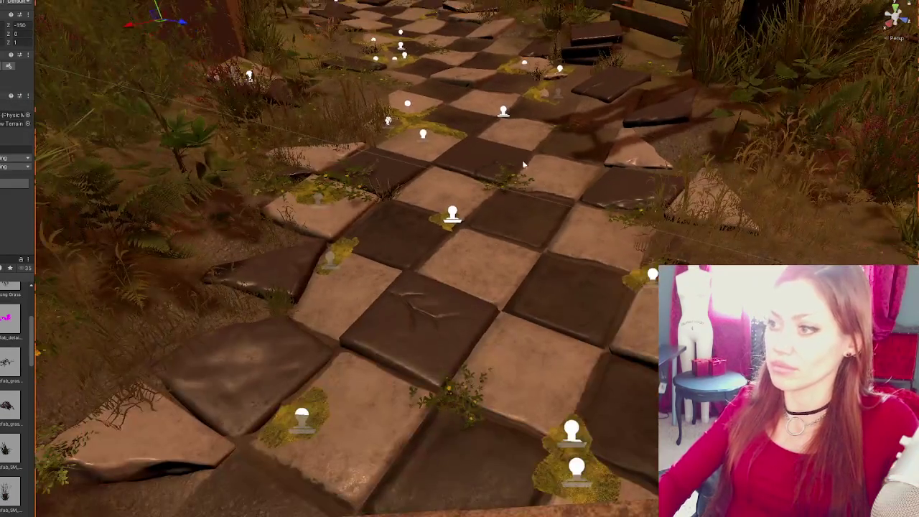
- Select the dark tile in front, then the checker tile on the path
click(523, 165)
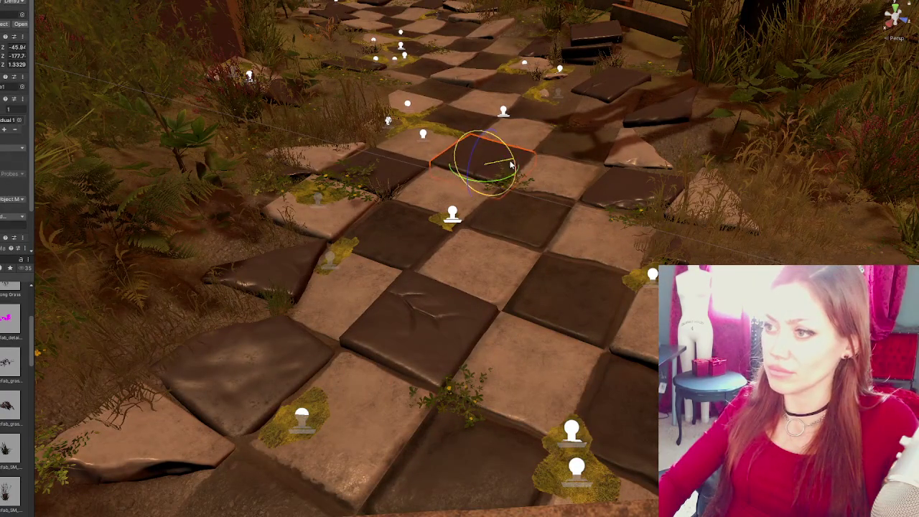
key(w)
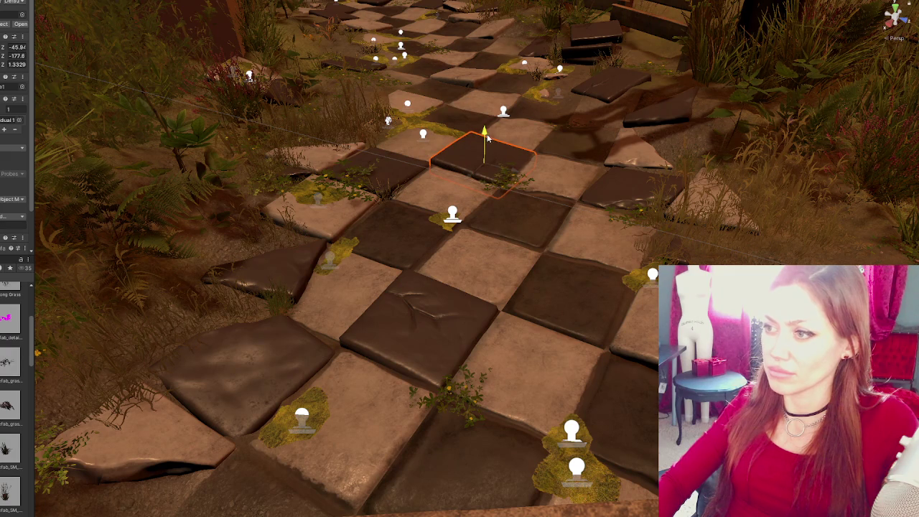
click(531, 313)
scroll(535, 308, down, 5)
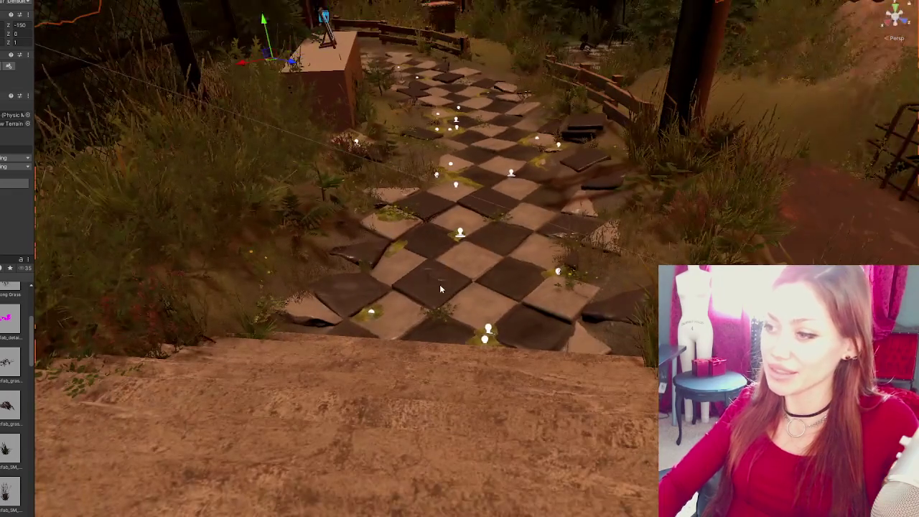
click(409, 262)
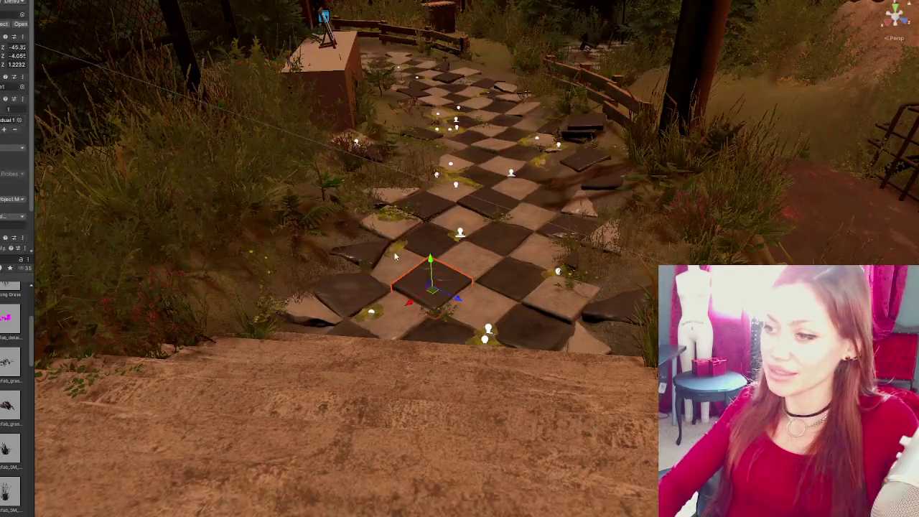
scroll(408, 260, up, 2)
- Move the small moss patch onto the dark checker tile and turn it
click(380, 244)
mouse_move(403, 262)
mouse_down()
mouse_move(452, 279)
mouse_move(463, 293)
mouse_move(457, 301)
mouse_up()
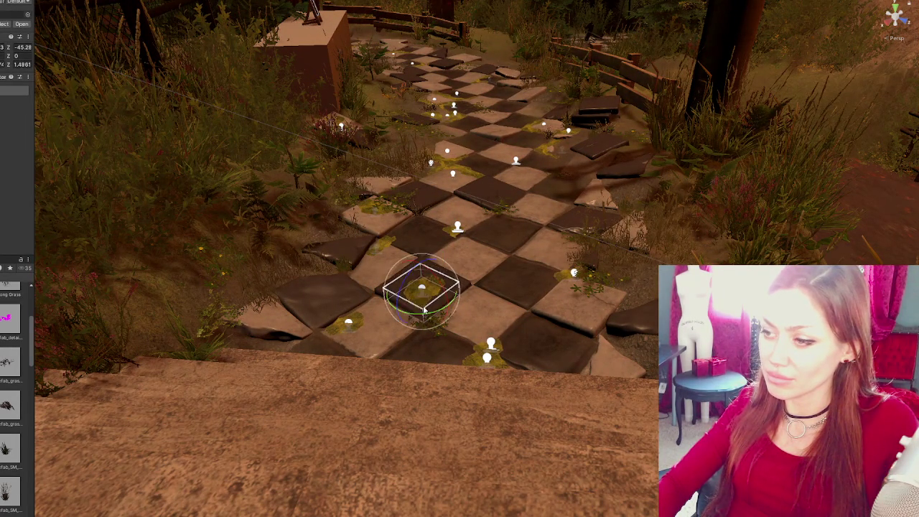
key(e)
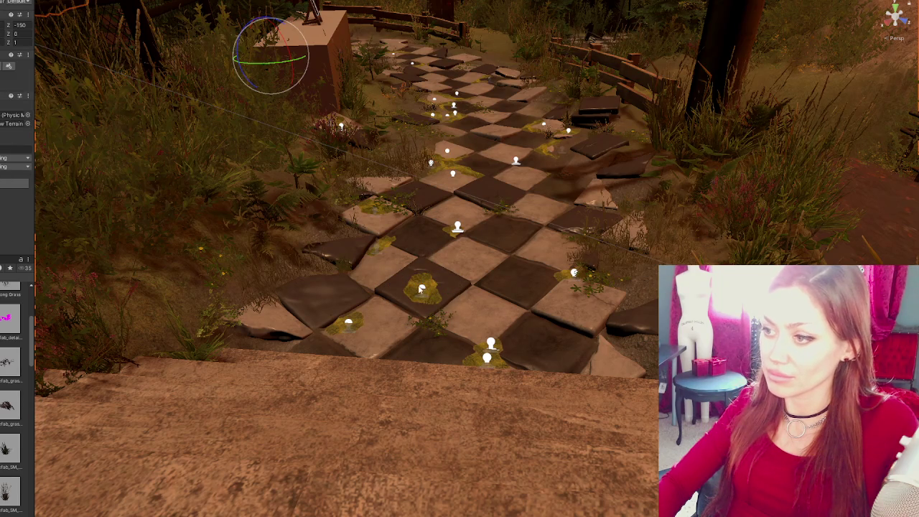
click(425, 289)
key(w)
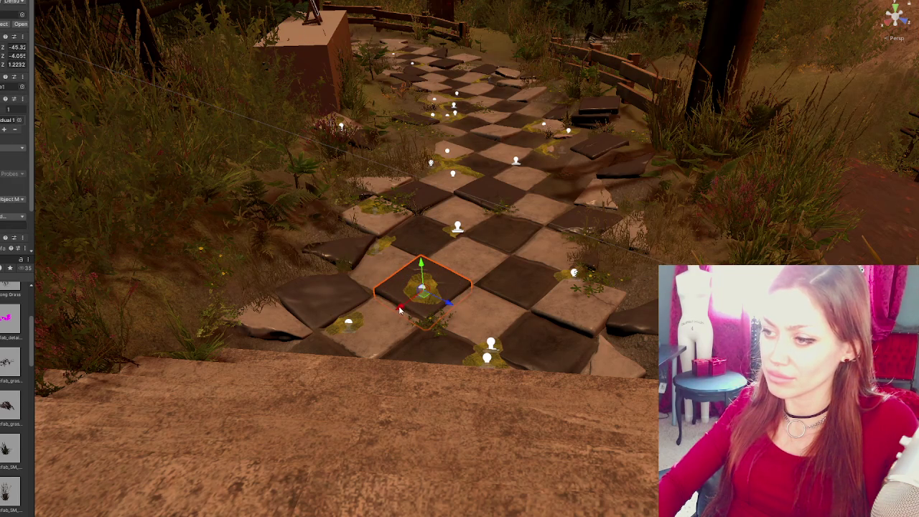
click(397, 314)
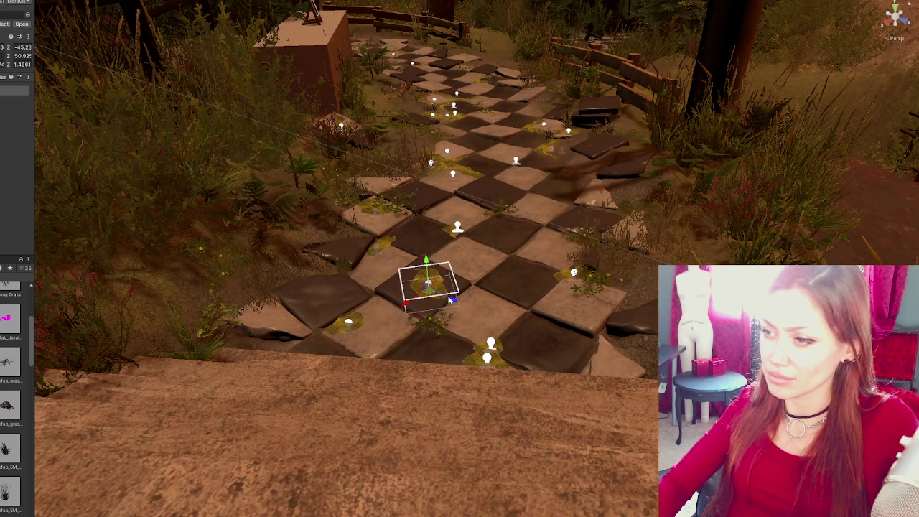
- Rotate the grass patch on the tile, then orbit to the broken stone by the fence
click(511, 342)
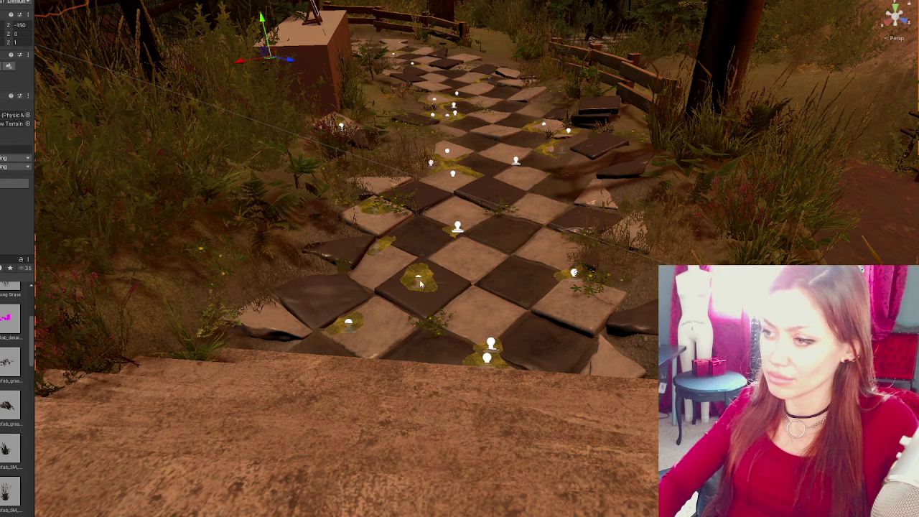
click(421, 284)
click(500, 338)
click(430, 283)
key(e)
click(545, 311)
drag(545, 310, 431, 286)
mouse_move(448, 223)
mouse_down()
mouse_move(455, 312)
mouse_move(470, 287)
mouse_move(305, 327)
mouse_move(381, 325)
mouse_move(208, 373)
mouse_move(212, 364)
mouse_up()
click(477, 274)
- Rotate the small triangular broken tile by the fence to about -7.6°
key(w)
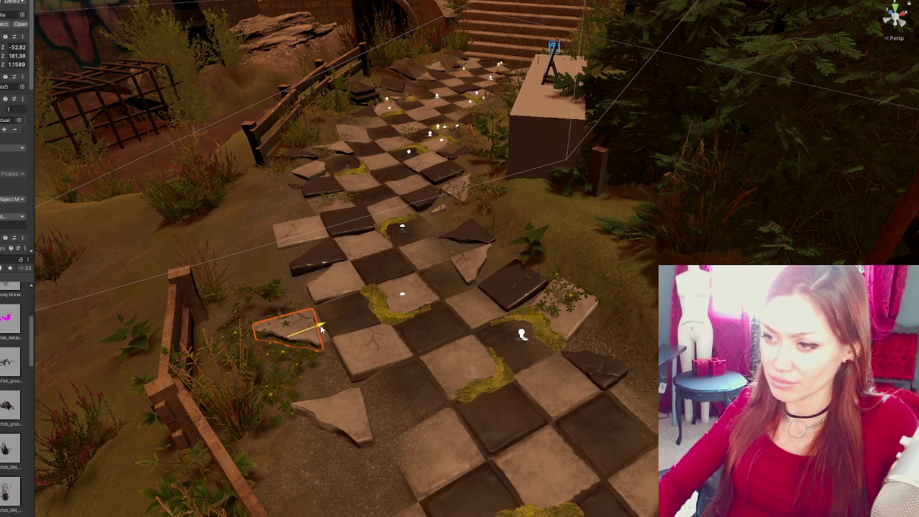
click(474, 243)
key(ctrl+z)
key(e)
mouse_move(302, 305)
mouse_down()
mouse_move(355, 277)
mouse_move(342, 280)
mouse_up()
click(342, 280)
- Duplicate the dark tile on the right and move the copy down along the path edge
click(594, 368)
key(w)
key(ctrl+d)
mouse_move(595, 362)
mouse_down()
mouse_move(439, 415)
mouse_move(412, 443)
mouse_move(353, 353)
mouse_move(370, 344)
mouse_move(305, 368)
mouse_move(287, 443)
mouse_move(388, 417)
mouse_move(490, 351)
mouse_move(551, 390)
mouse_up()
key(e)
key(w)
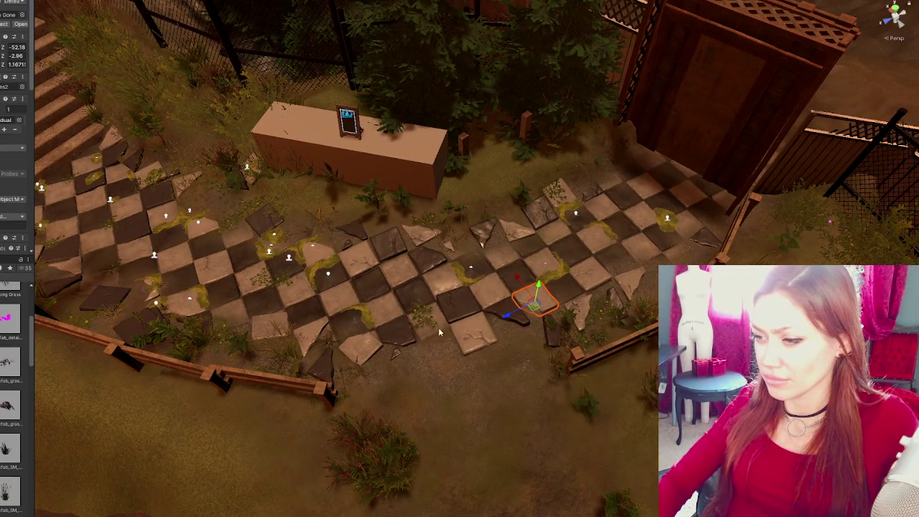
mouse_move(587, 328)
mouse_down()
mouse_move(583, 315)
mouse_move(527, 347)
mouse_up()
- Rotate the triangular broken shard to its angle and nudge it sideways to the path's right edge
key(e)
mouse_move(527, 378)
mouse_down()
mouse_move(503, 412)
mouse_move(479, 411)
mouse_up()
mouse_move(542, 374)
mouse_down()
mouse_move(455, 370)
mouse_move(649, 366)
mouse_up()
key(w)
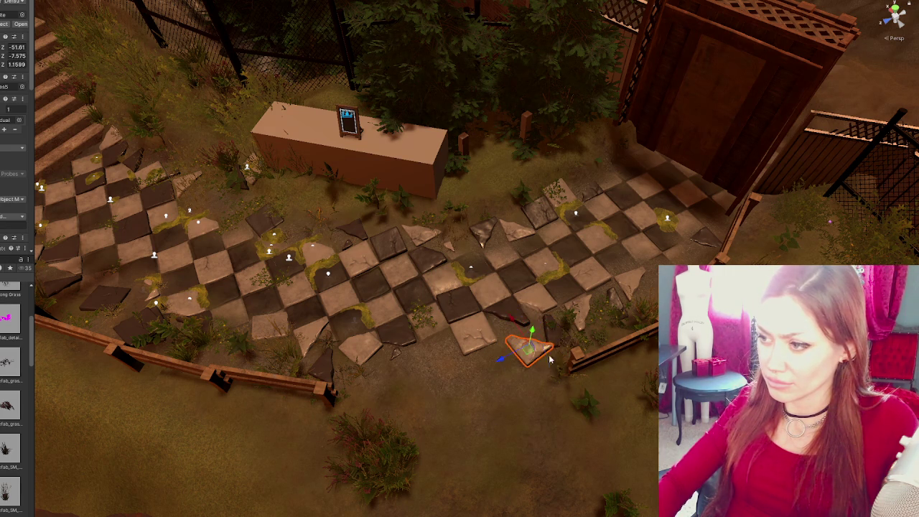
drag(507, 360, 532, 337)
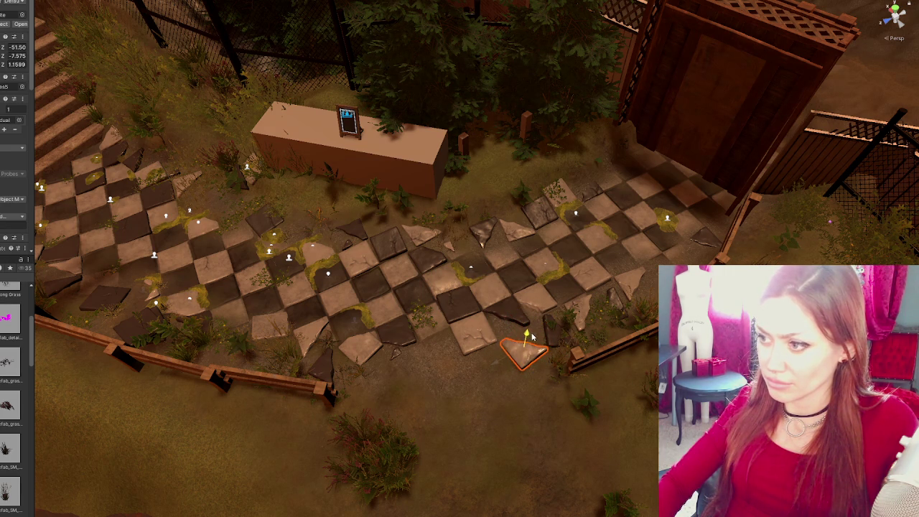
- Select the other tile pieces at the lower path edge for rotating and moving
click(452, 248)
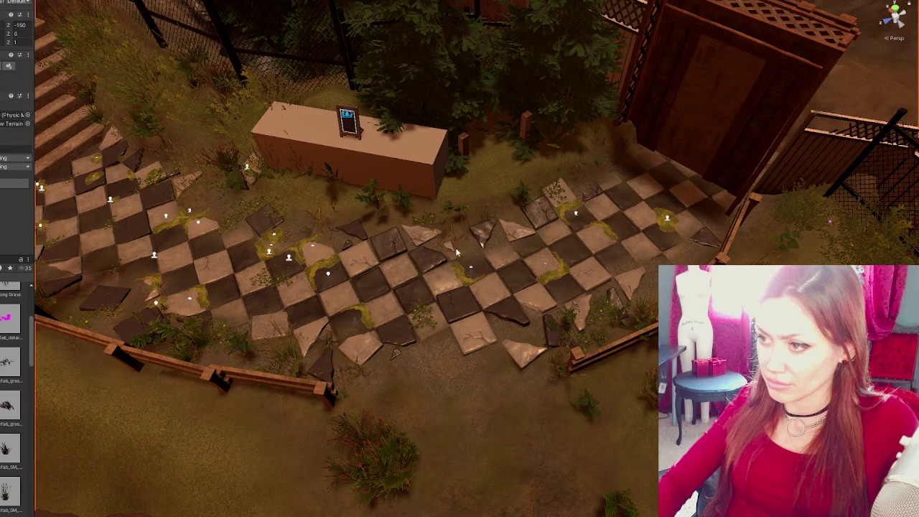
scroll(449, 243, up, 2)
click(495, 326)
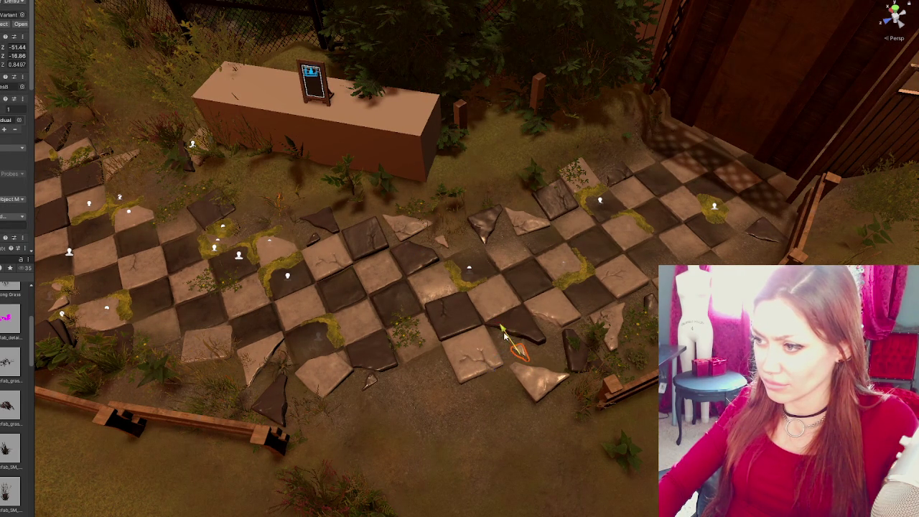
key(e)
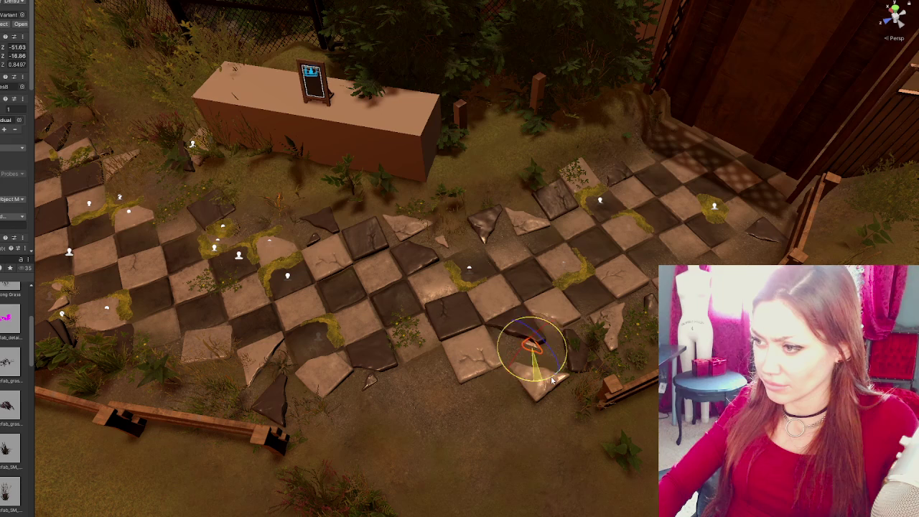
click(524, 334)
click(524, 335)
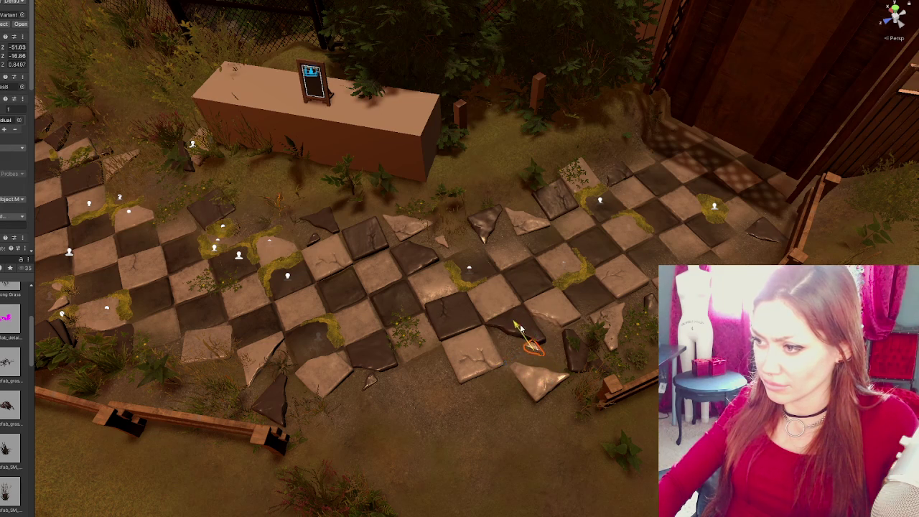
click(512, 401)
mouse_move(512, 401)
mouse_down()
mouse_move(588, 267)
mouse_move(607, 256)
mouse_up()
key(e)
key(w)
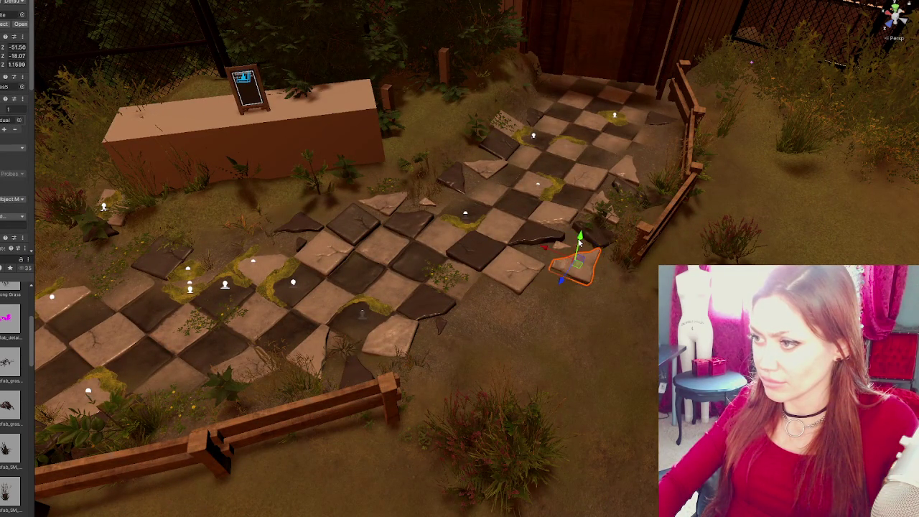
- Move a tile piece at the path edge and slide another toward the path's far end
click(532, 239)
drag(602, 245, 602, 244)
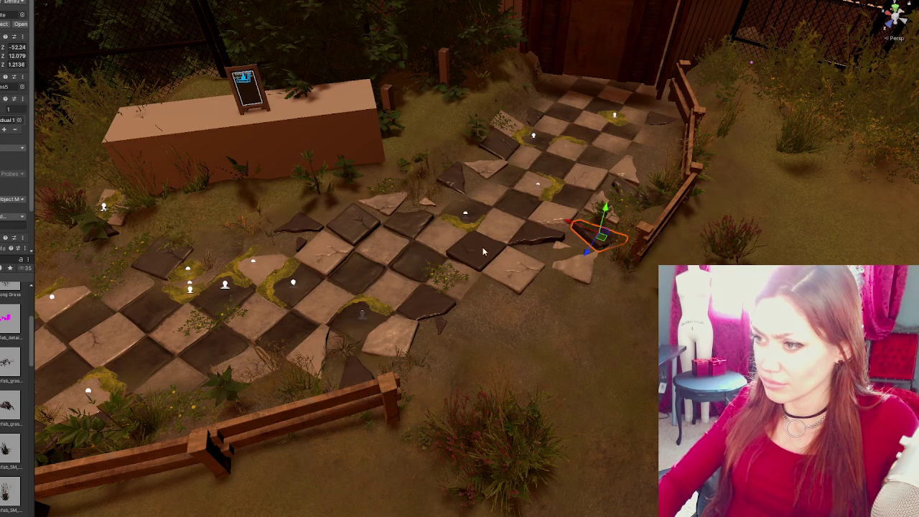
click(443, 310)
drag(404, 307, 451, 322)
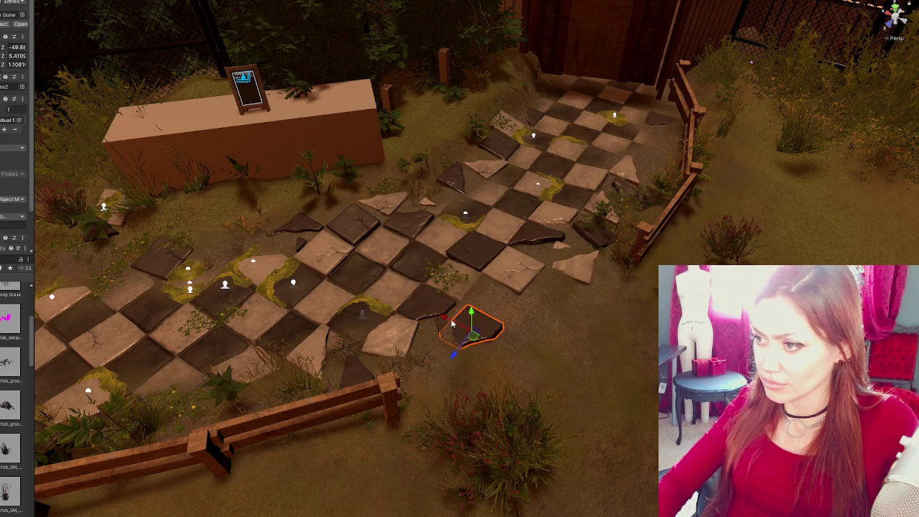
drag(454, 359, 609, 228)
drag(573, 184, 651, 146)
key(e)
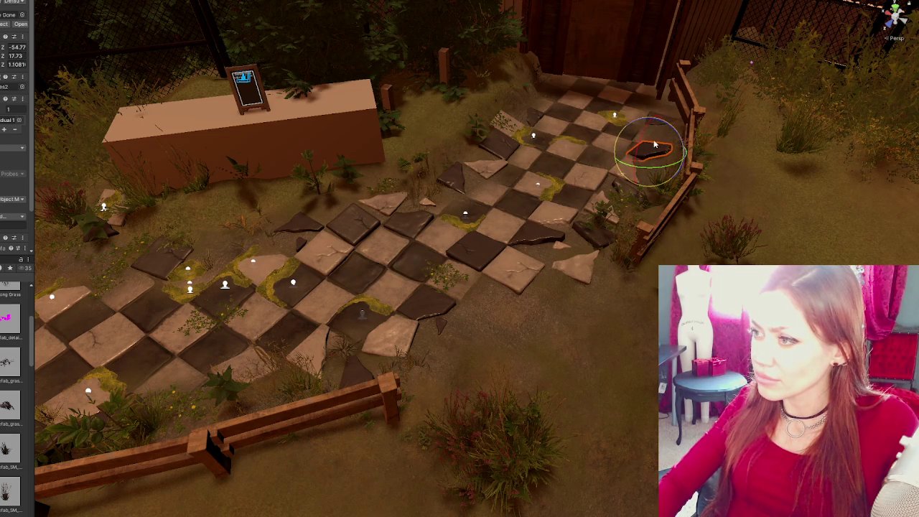
- Duplicate the light shard at the path edge, move the copy below the path and rotate it
click(544, 236)
click(506, 283)
click(564, 248)
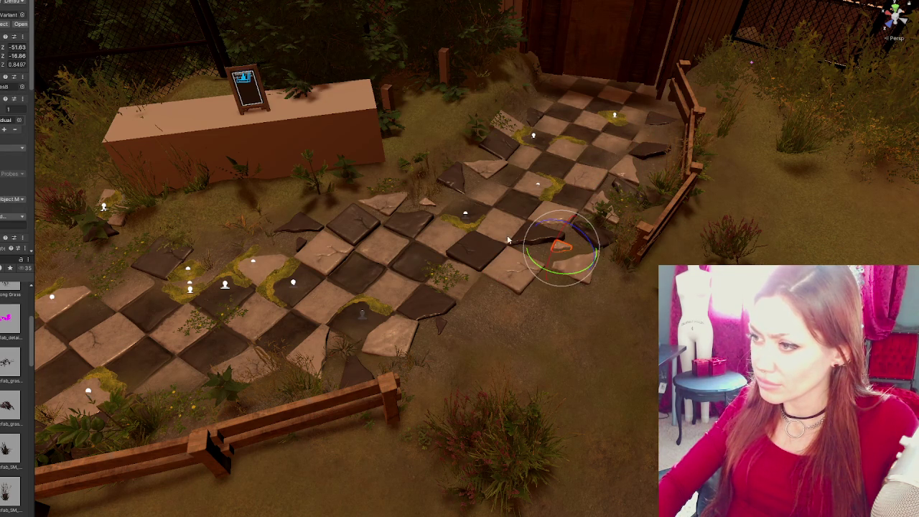
click(567, 274)
key(ctrl+d)
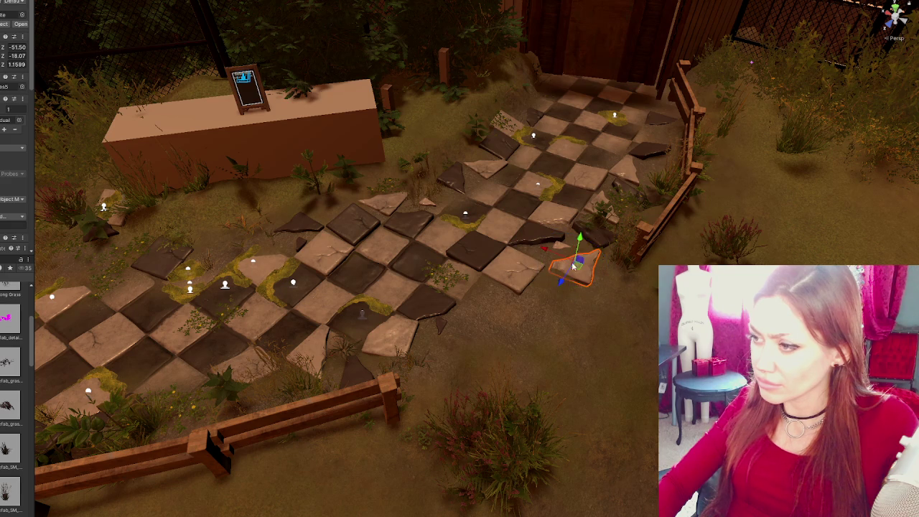
drag(578, 263, 540, 319)
mouse_move(644, 304)
mouse_down()
mouse_move(574, 308)
mouse_move(456, 286)
mouse_move(463, 316)
mouse_up()
key(w)
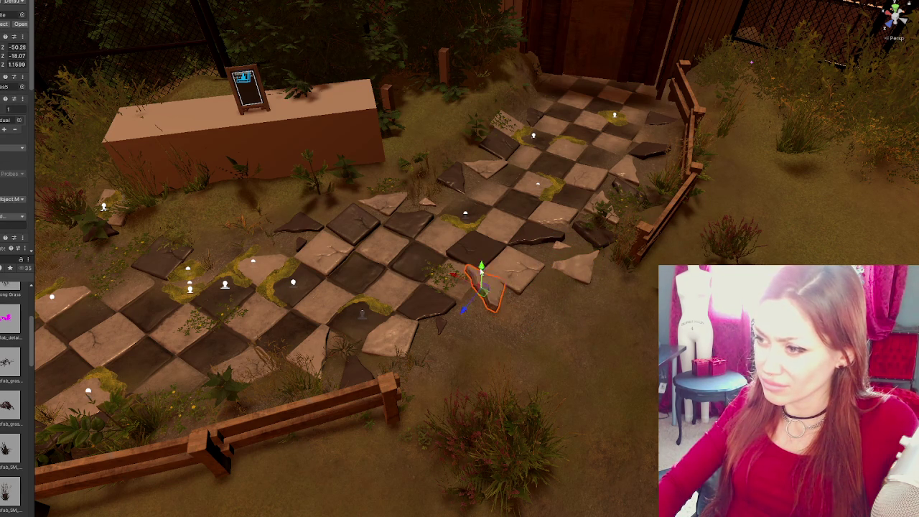
- Turn a tile in the path to a new angle
key(e)
drag(479, 279, 474, 271)
key(w)
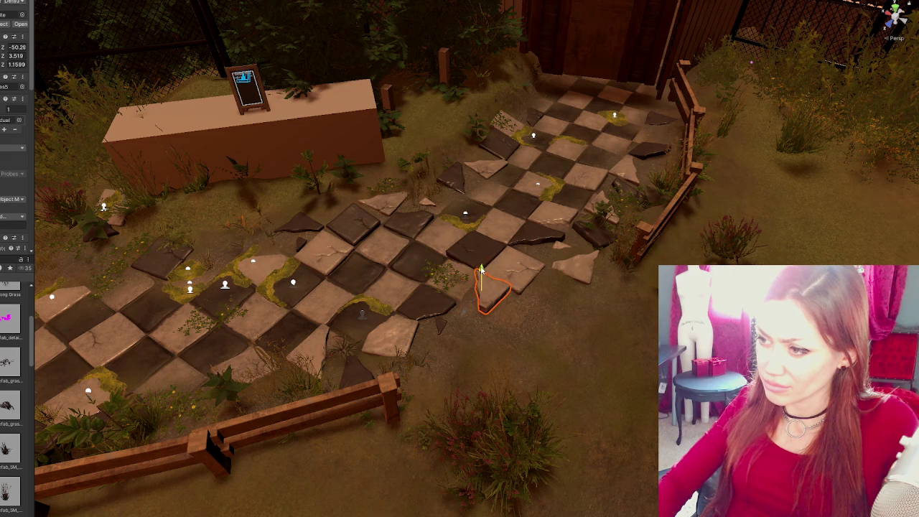
click(481, 254)
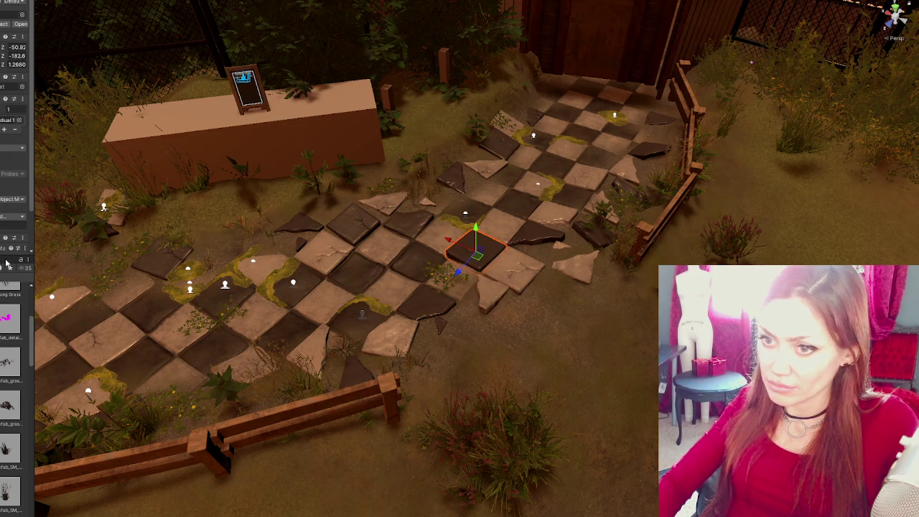
- Rotate the small shard below the path to its final tilted angle
click(436, 325)
key(e)
key(w)
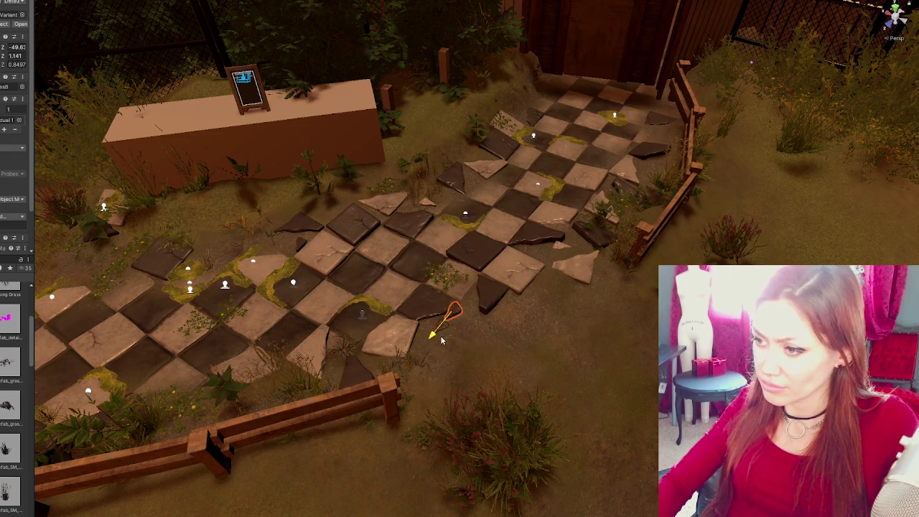
key(e)
drag(471, 325, 423, 340)
drag(320, 335, 322, 333)
key(w)
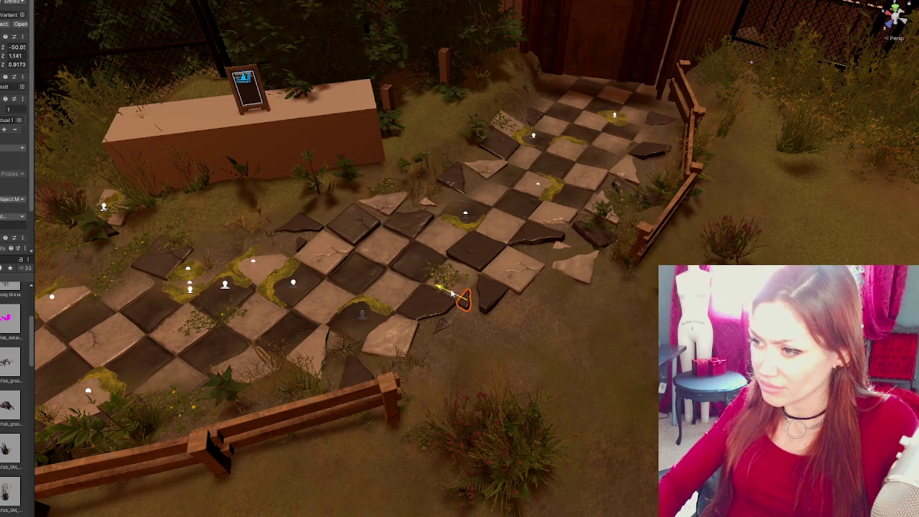
- Select the tile piece at the path edge, view the whole path, and pick the far-end object
click(472, 287)
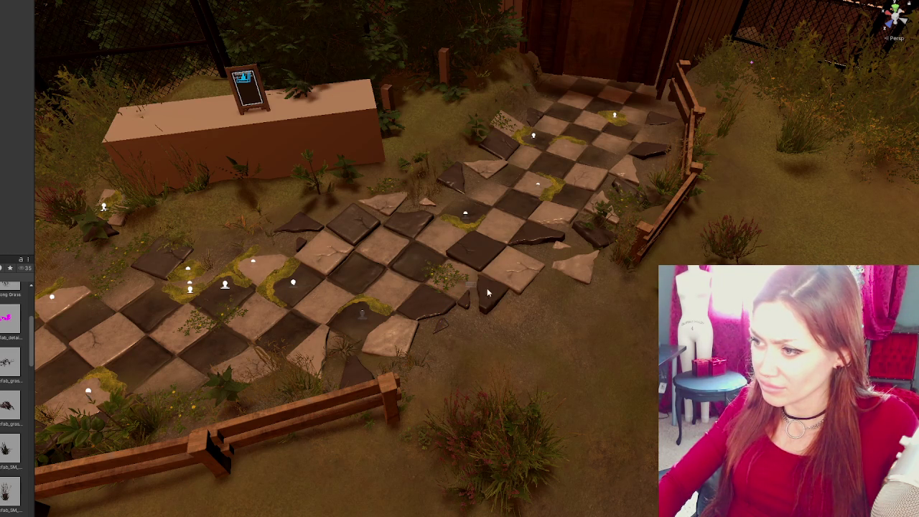
click(488, 292)
mouse_move(462, 285)
mouse_down()
mouse_move(566, 345)
mouse_move(559, 286)
mouse_move(587, 228)
mouse_move(465, 290)
mouse_up()
click(474, 120)
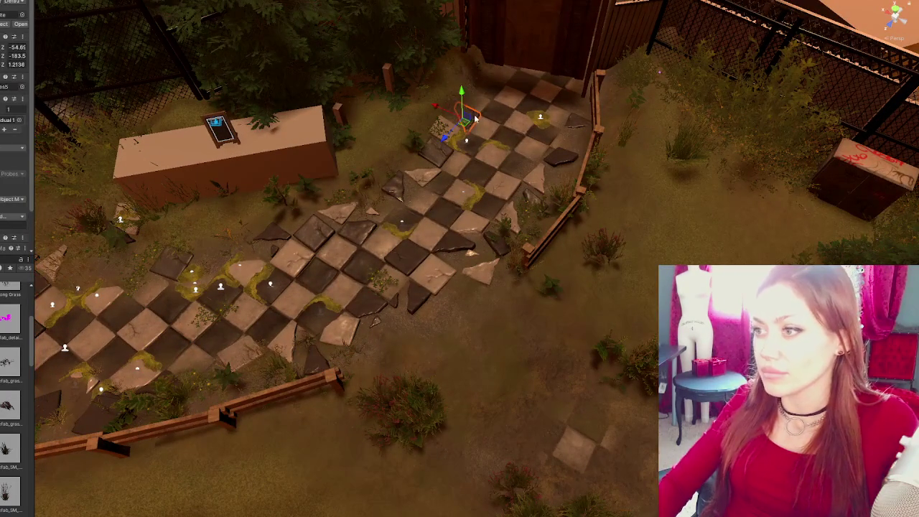
- Rotate the broken tile piece at the path's top slightly around Y, then bring the view down to the tiles
key(e)
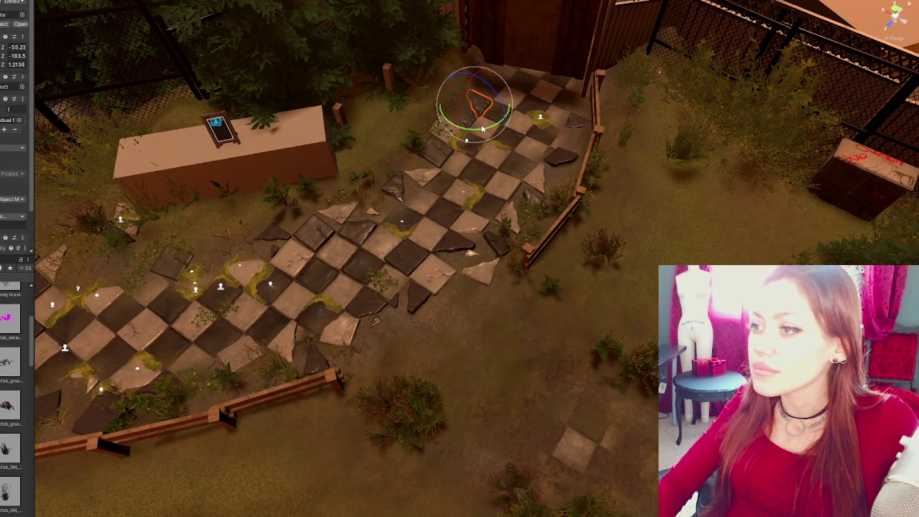
mouse_move(504, 128)
mouse_down()
mouse_move(501, 101)
mouse_move(465, 107)
mouse_up()
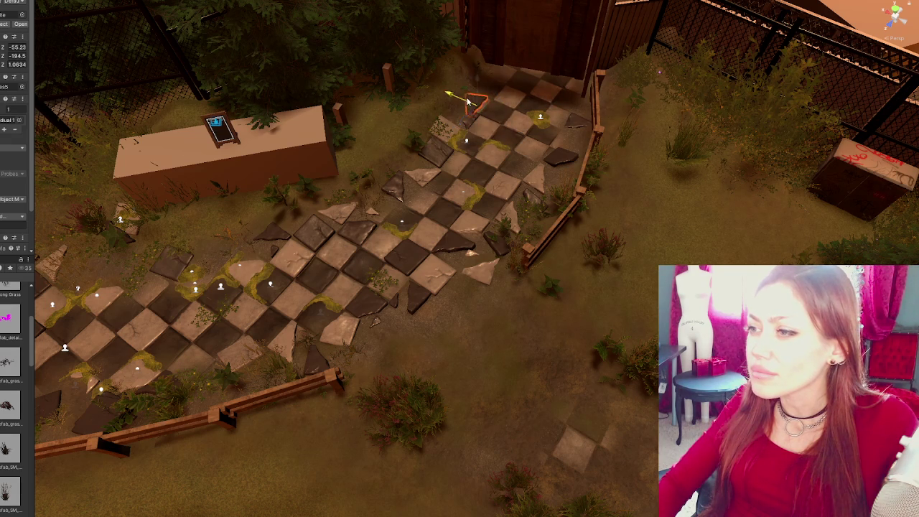
click(346, 211)
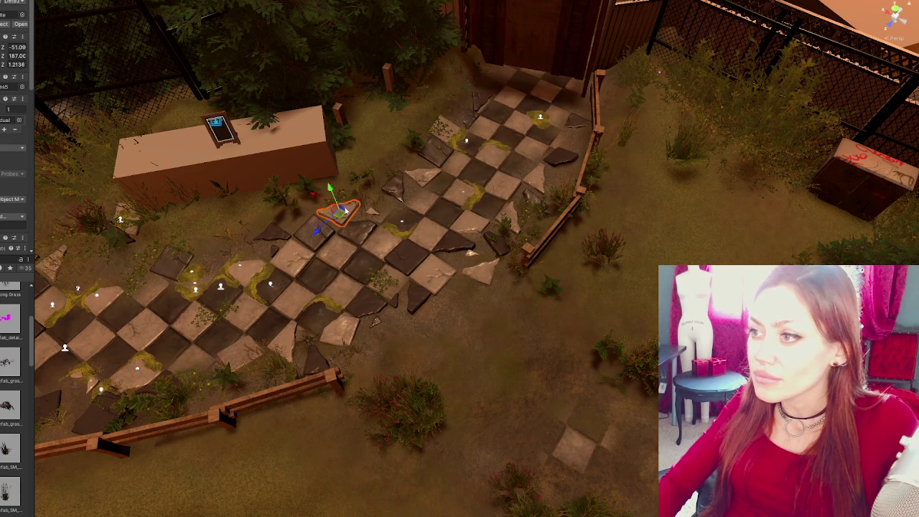
click(475, 105)
key(w)
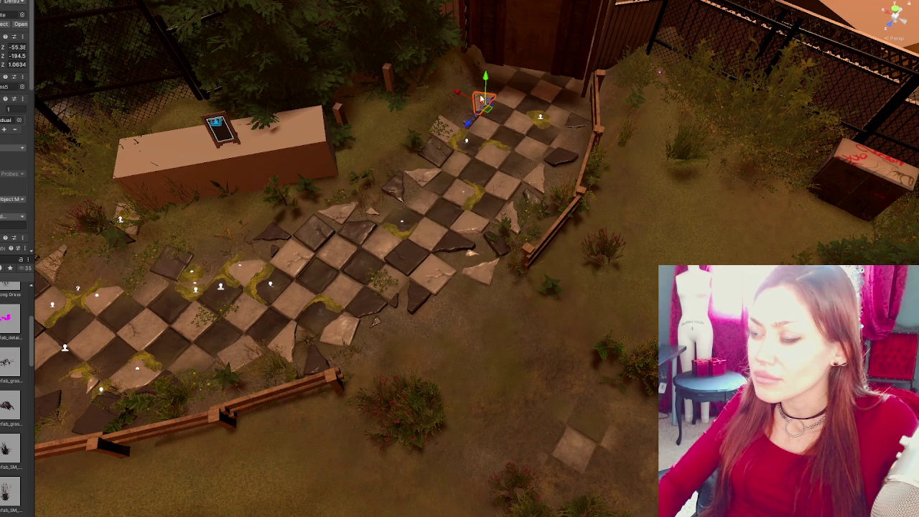
mouse_move(485, 86)
mouse_down()
mouse_move(645, 129)
mouse_move(591, 188)
mouse_move(467, 225)
mouse_move(471, 243)
mouse_up()
scroll(470, 243, up, 2)
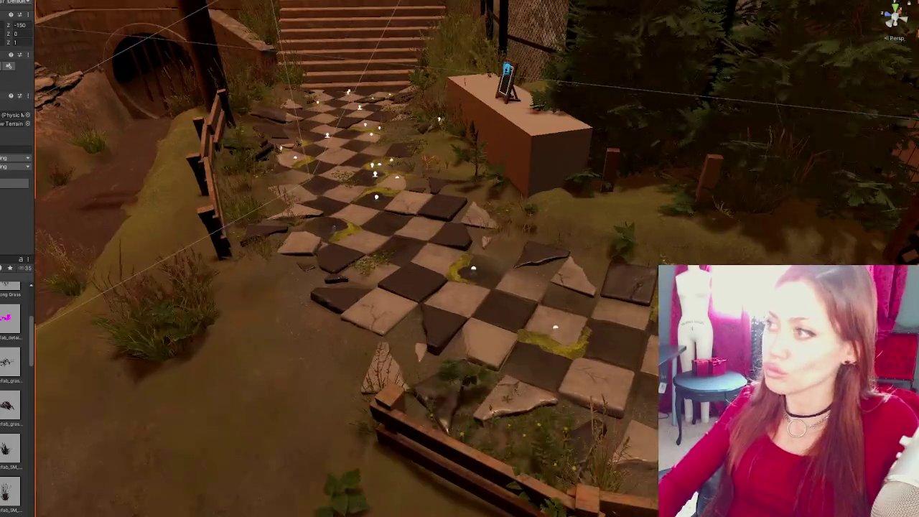
scroll(470, 244, up, 2)
mouse_move(803, 41)
mouse_down()
mouse_move(741, 75)
mouse_move(686, 174)
mouse_up()
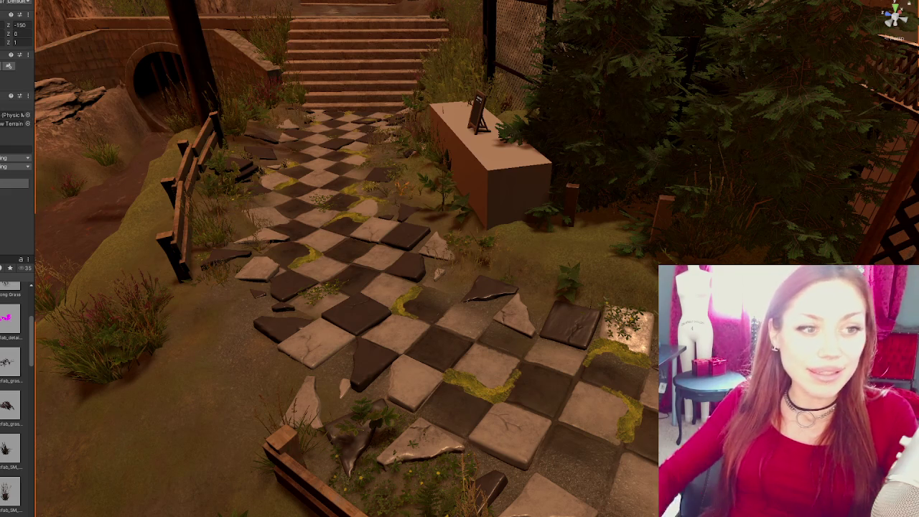
drag(33, 229, 6, 228)
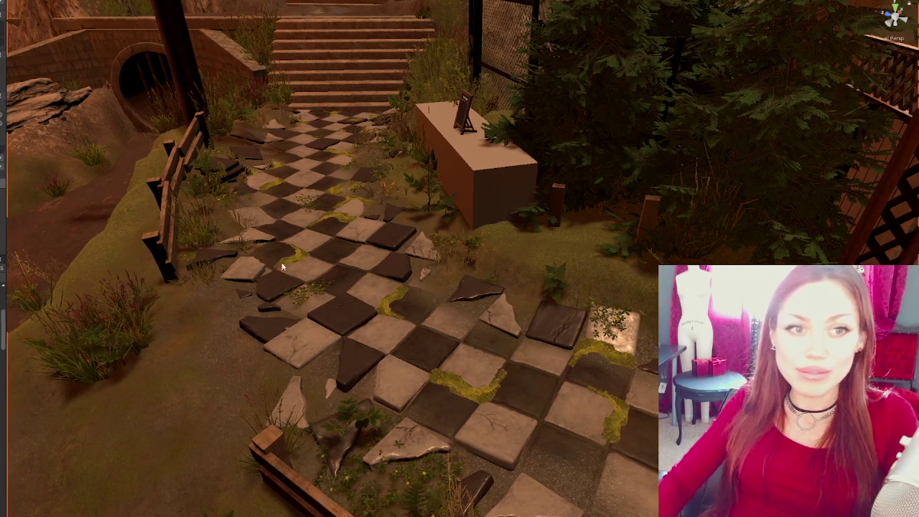
- Reframe the checkered path and place a small plant on the tiles, restoring it after an accidental delete
scroll(387, 257, up, 3)
mouse_move(386, 257)
mouse_down()
mouse_move(340, 241)
mouse_move(327, 203)
mouse_move(344, 194)
mouse_move(344, 206)
mouse_move(366, 204)
mouse_up()
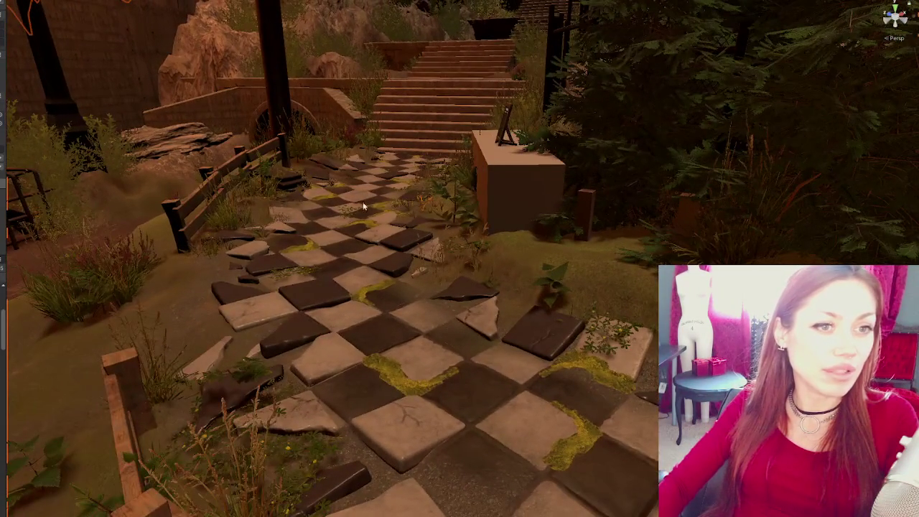
click(424, 209)
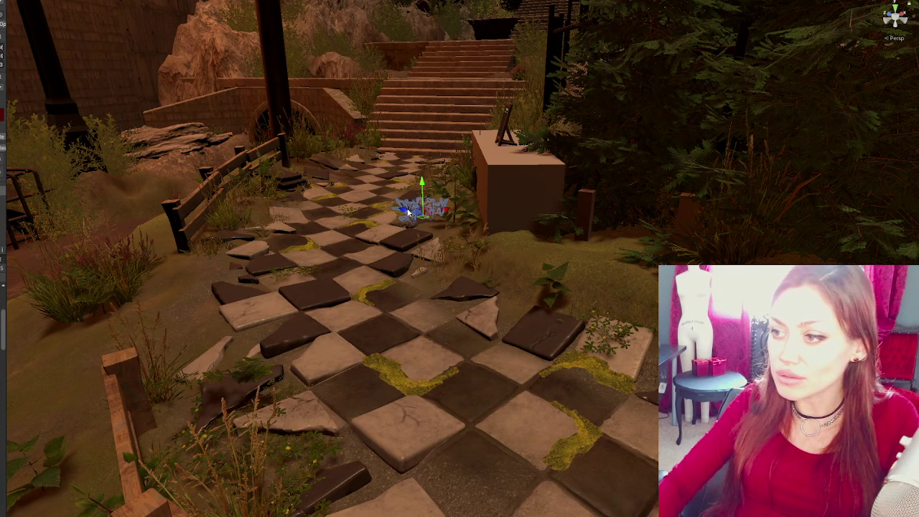
key(Delete)
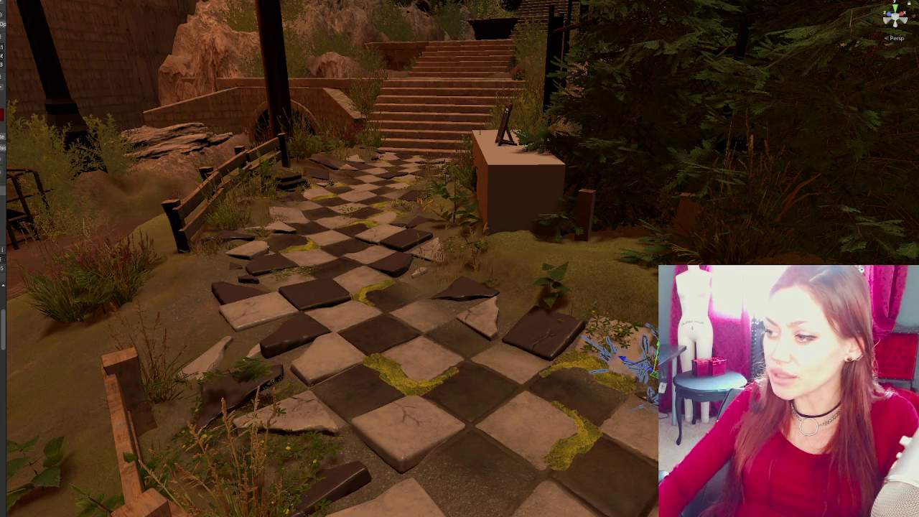
key(ctrl+z)
mouse_move(647, 382)
mouse_down()
mouse_move(634, 395)
mouse_move(636, 373)
mouse_up()
- Move the plant from the right side onto the lower tiles and rotate it
click(8, 369)
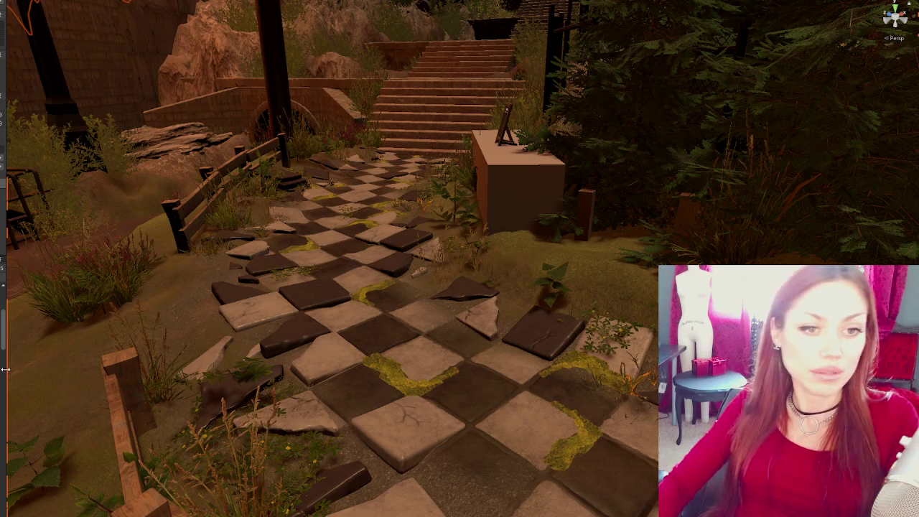
click(635, 393)
mouse_move(636, 393)
mouse_down()
mouse_move(485, 482)
mouse_move(342, 379)
mouse_up()
key(e)
drag(379, 407, 352, 391)
- Shrink and nudge the plant down-left, turn it to its final angle, and deselect it
key(w)
key(ctrl+z)
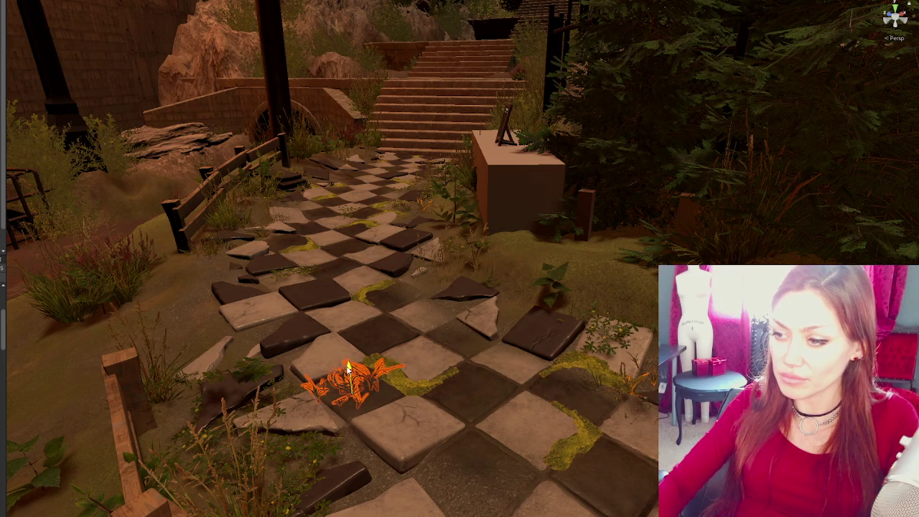
drag(376, 373, 358, 384)
key(e)
mouse_move(308, 429)
mouse_down()
mouse_move(301, 441)
mouse_move(316, 456)
mouse_move(409, 436)
mouse_up()
click(282, 464)
scroll(412, 386, up, 3)
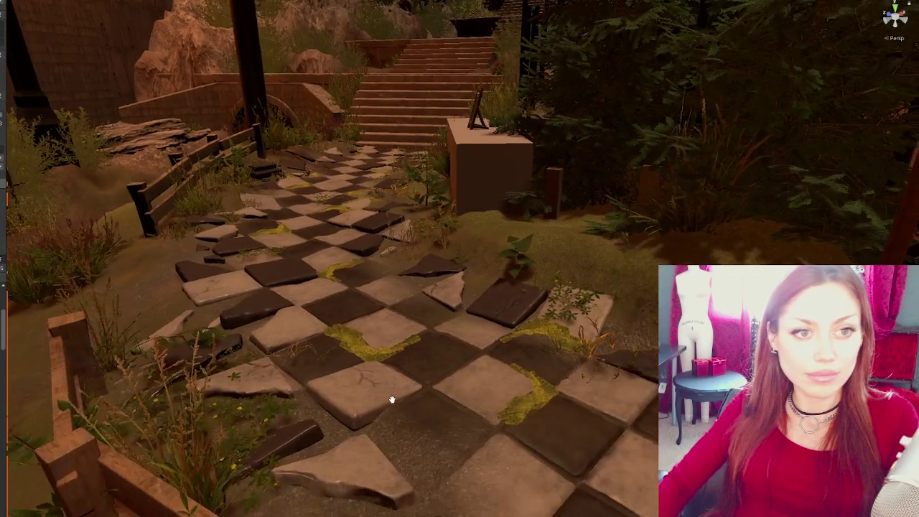
- Rotate a dark foreground stone tile slightly askew, then select another floor tile
scroll(391, 400, up, 2)
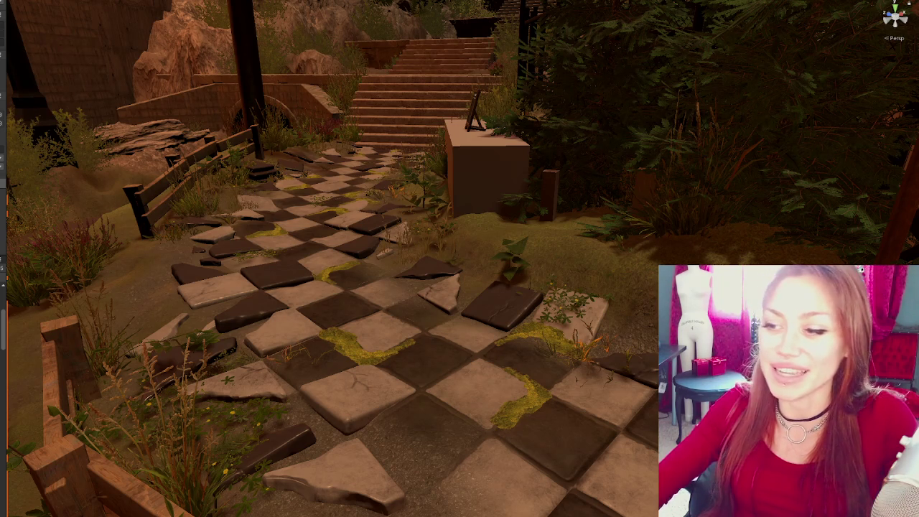
click(254, 310)
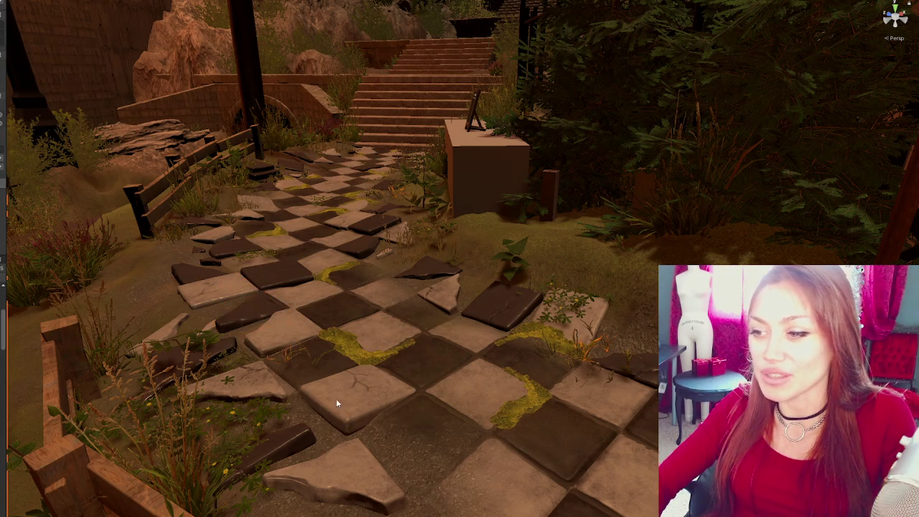
key(e)
drag(222, 302, 216, 300)
click(352, 431)
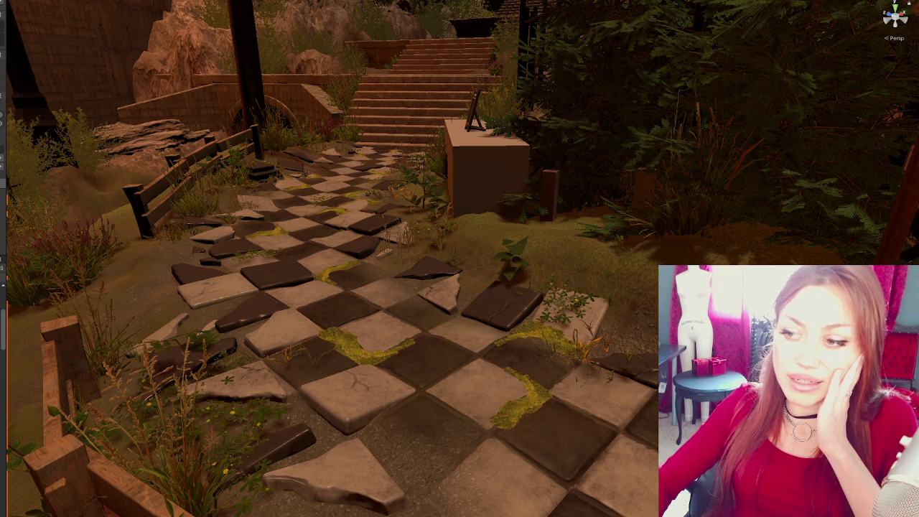
click(368, 413)
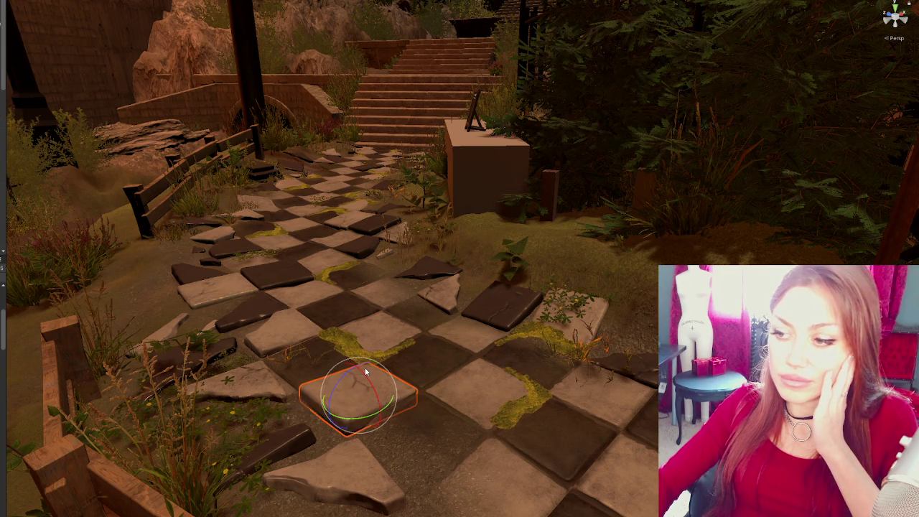
key(w)
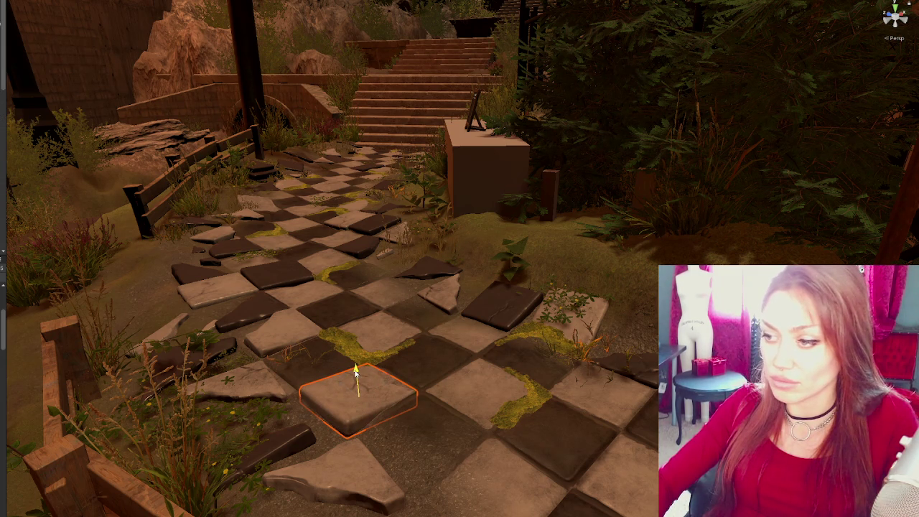
key(e)
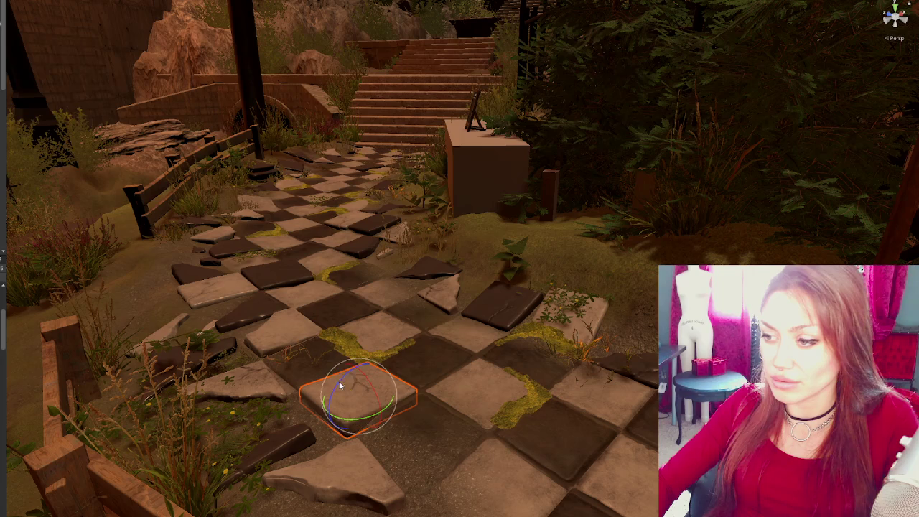
click(413, 417)
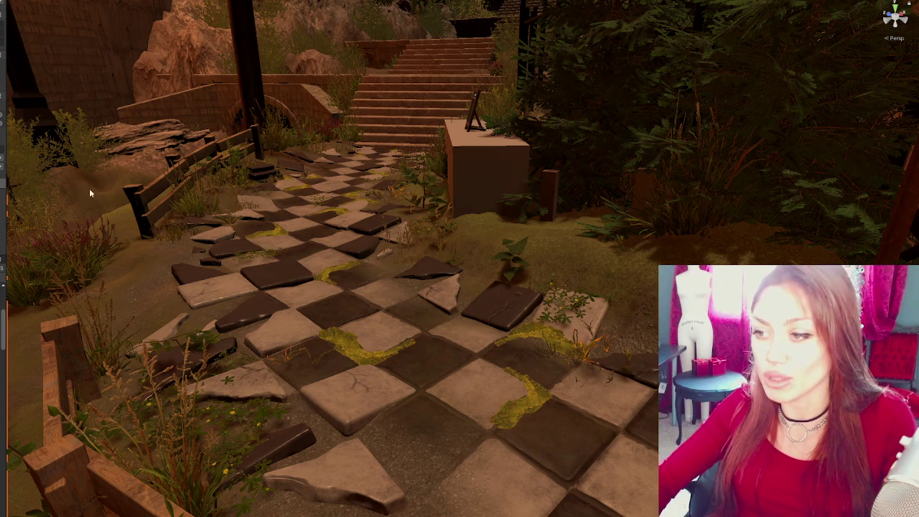
click(292, 276)
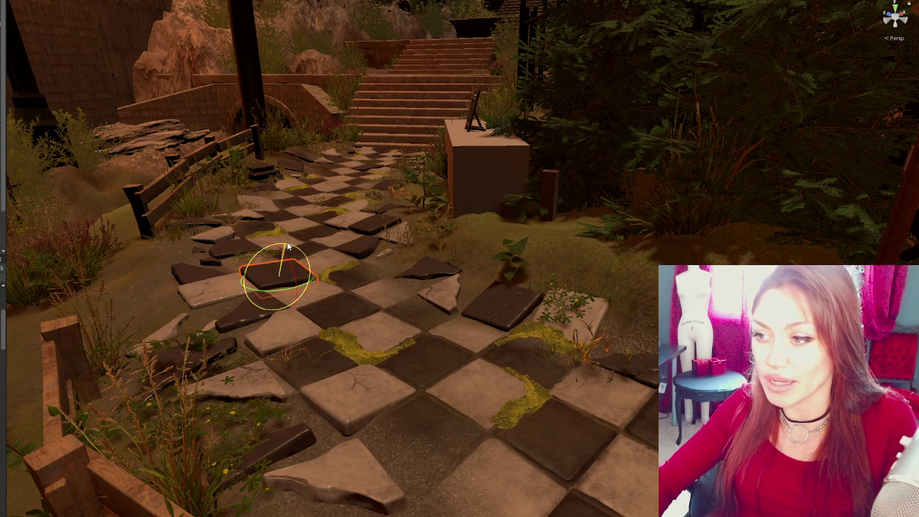
- Slide the selected stone tile forward along the path, then pick the tile on the path's left
key(w)
key(e)
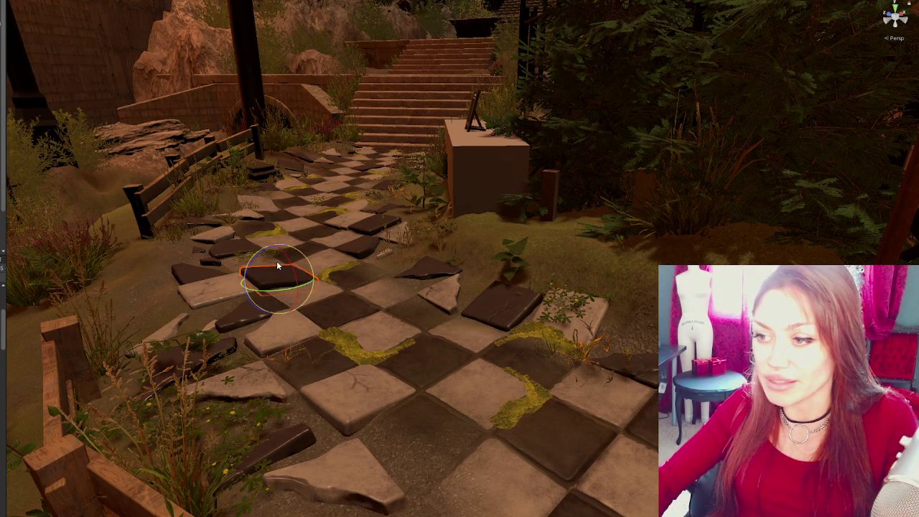
key(w)
mouse_move(275, 272)
mouse_down()
mouse_move(267, 331)
mouse_move(376, 358)
mouse_up()
click(254, 335)
click(219, 288)
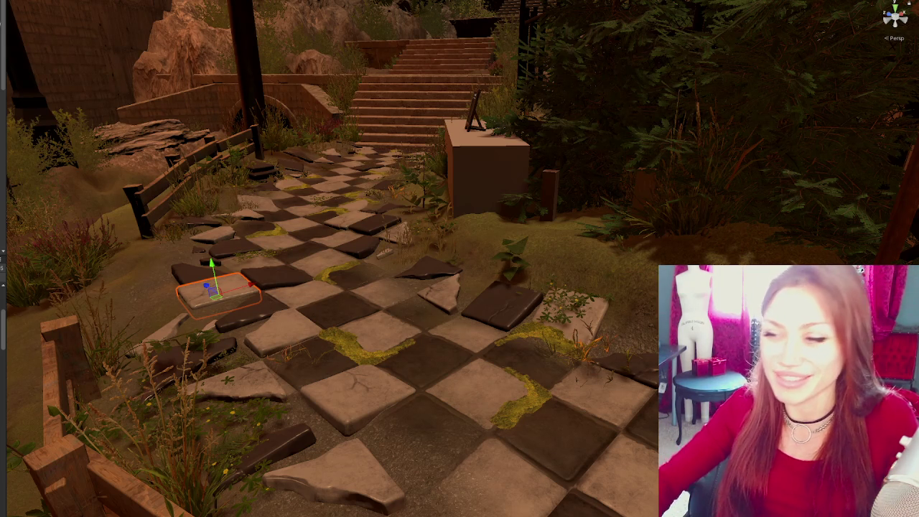
- Orbit to the path's far side and drag the tile onto the grassy spot beside it
scroll(219, 314, up, 1)
mouse_move(219, 315)
mouse_down()
mouse_move(258, 319)
mouse_move(304, 358)
mouse_move(467, 323)
mouse_move(589, 313)
mouse_move(578, 169)
mouse_up()
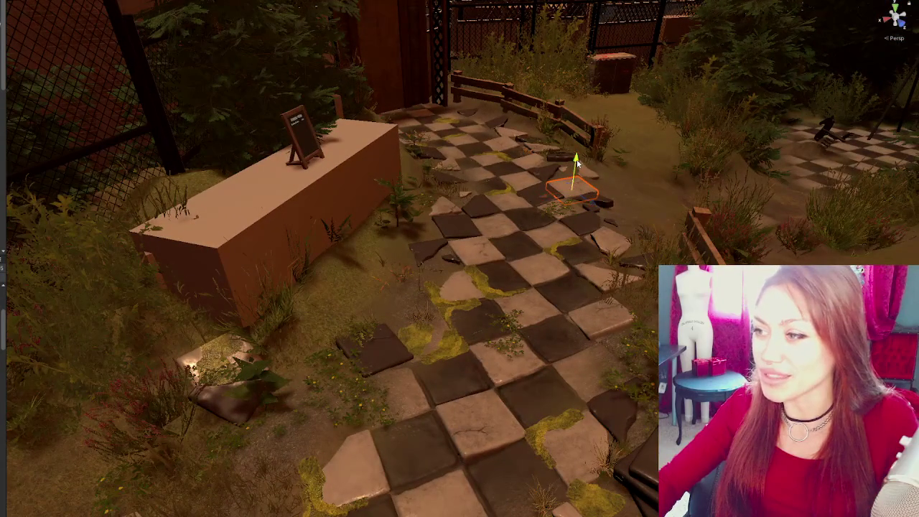
key(e)
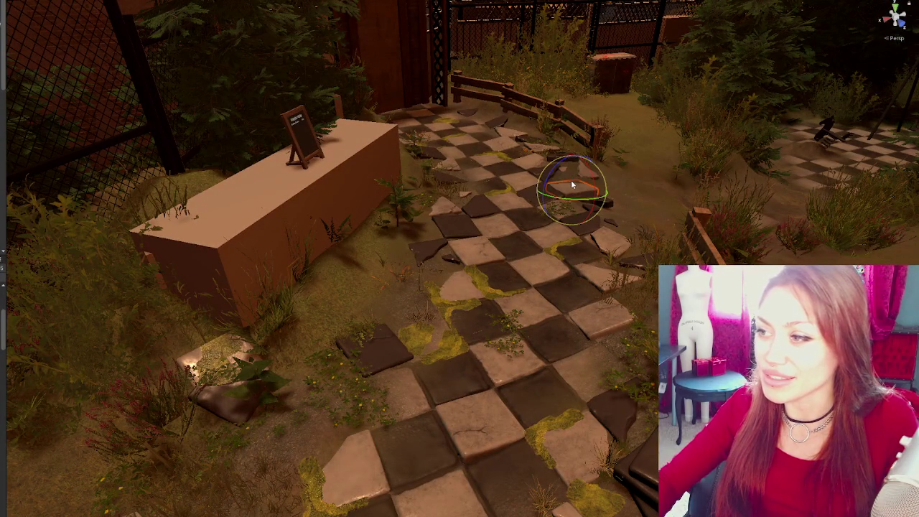
key(w)
drag(560, 301, 505, 303)
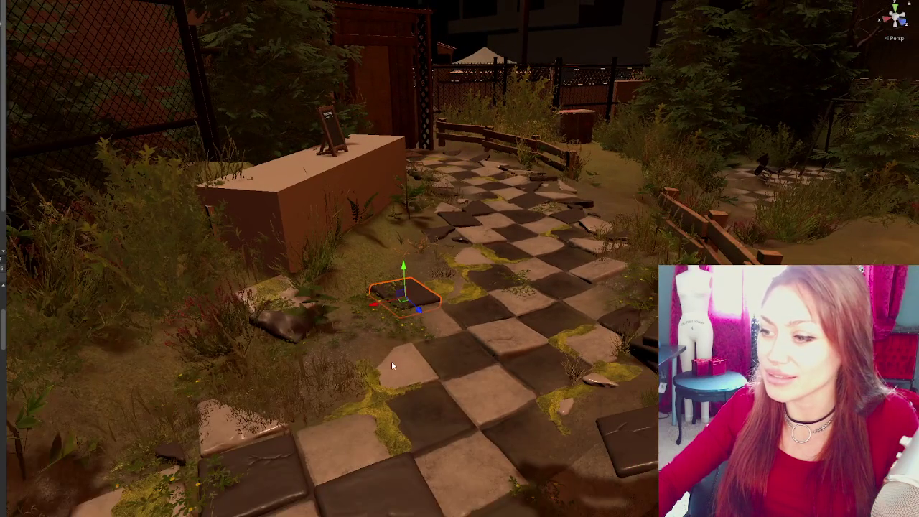
mouse_move(402, 283)
mouse_down()
mouse_move(400, 359)
mouse_move(440, 364)
mouse_up()
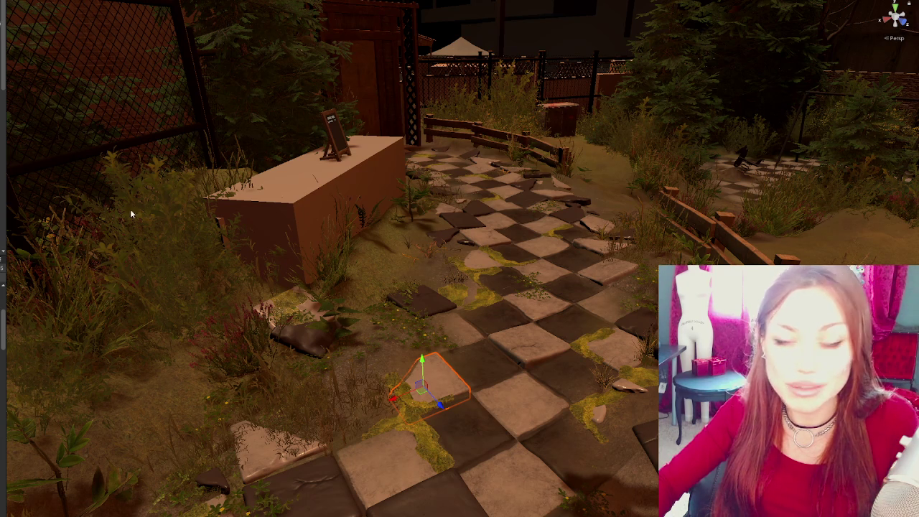
- Look down on the path and move the small broken stone fragment onto the ground at the path edge
click(309, 209)
mouse_move(100, 215)
mouse_down()
mouse_move(110, 277)
mouse_move(341, 328)
mouse_move(364, 302)
mouse_move(420, 307)
mouse_up()
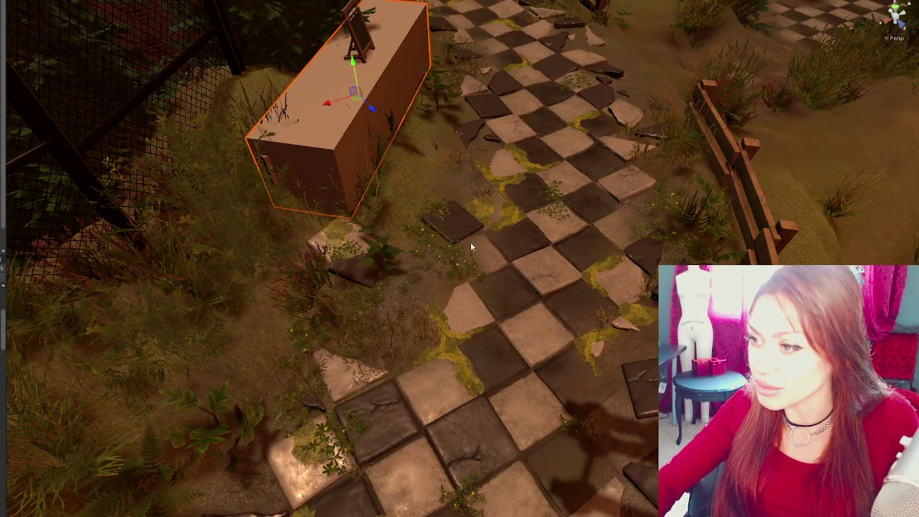
scroll(474, 215, down, 2)
click(469, 120)
mouse_move(472, 139)
mouse_down()
mouse_move(537, 199)
mouse_move(417, 292)
mouse_move(393, 294)
mouse_move(439, 291)
mouse_move(446, 269)
mouse_up()
drag(447, 267, 450, 266)
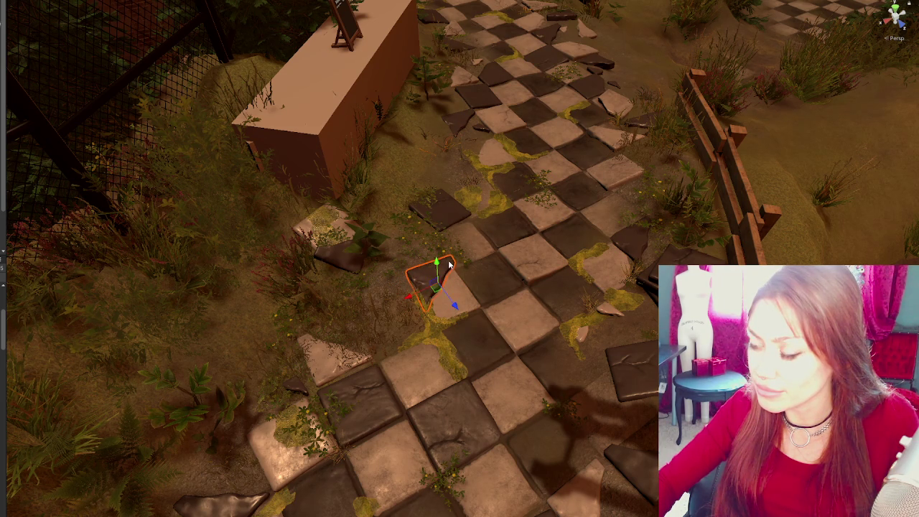
- Turn the stone fragment, shift it onto the adjacent tile, and rotate it to a new orientation
key(e)
mouse_move(449, 303)
mouse_down()
mouse_move(422, 311)
mouse_move(440, 282)
mouse_move(459, 297)
mouse_move(486, 284)
mouse_move(487, 274)
mouse_move(470, 280)
mouse_up()
key(w)
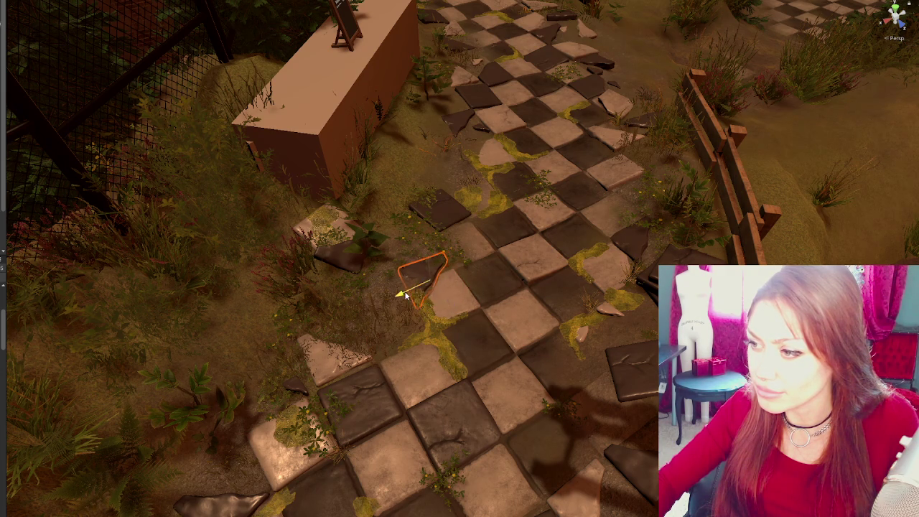
mouse_move(430, 300)
mouse_down()
mouse_move(453, 304)
mouse_move(405, 247)
mouse_up()
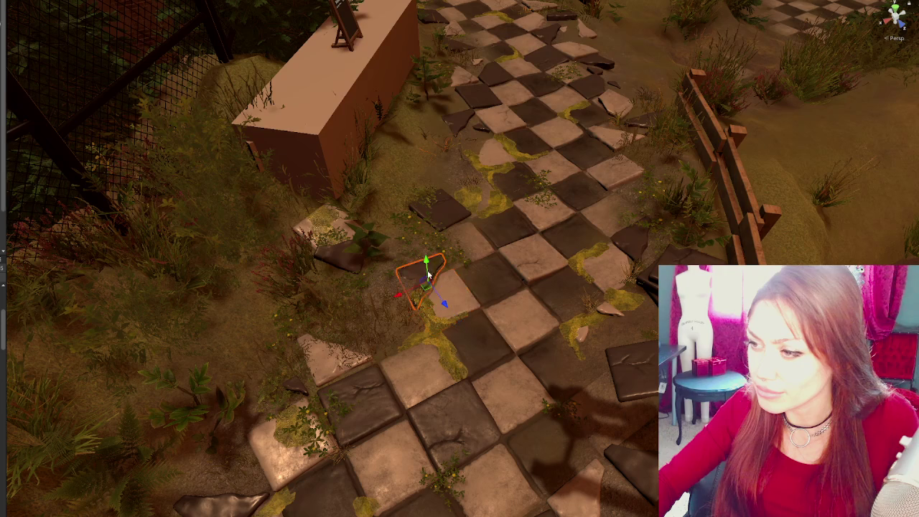
key(e)
drag(410, 305, 398, 310)
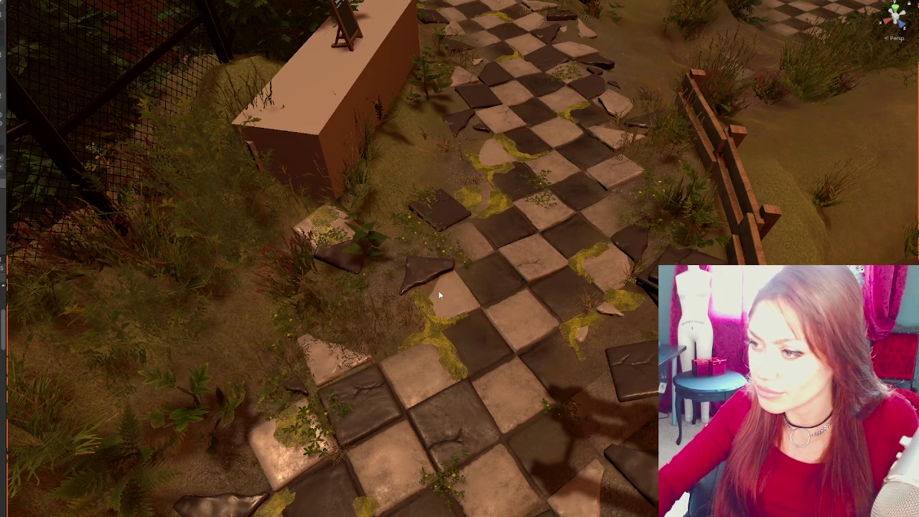
mouse_move(439, 259)
mouse_down()
mouse_move(431, 267)
mouse_move(455, 271)
mouse_move(391, 318)
mouse_up()
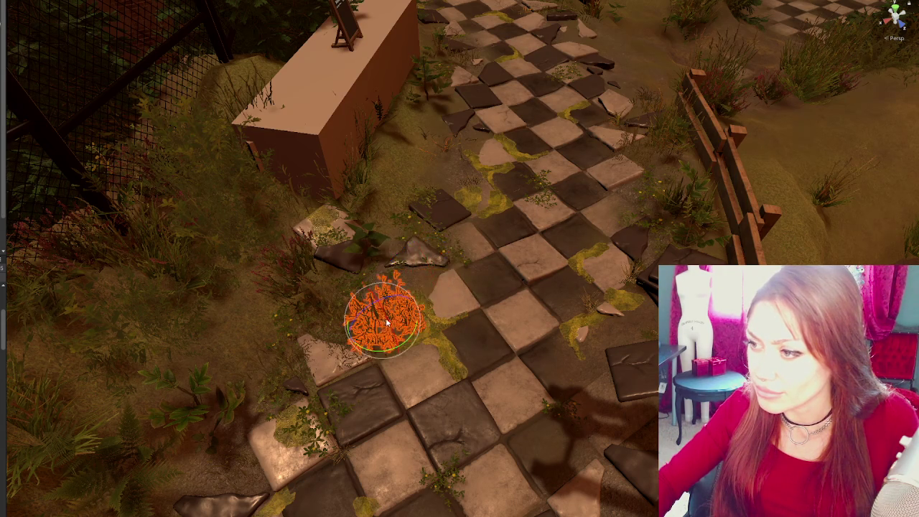
- Turn the triangular broken stone and shift it left to a new position
scroll(402, 302, up, 3)
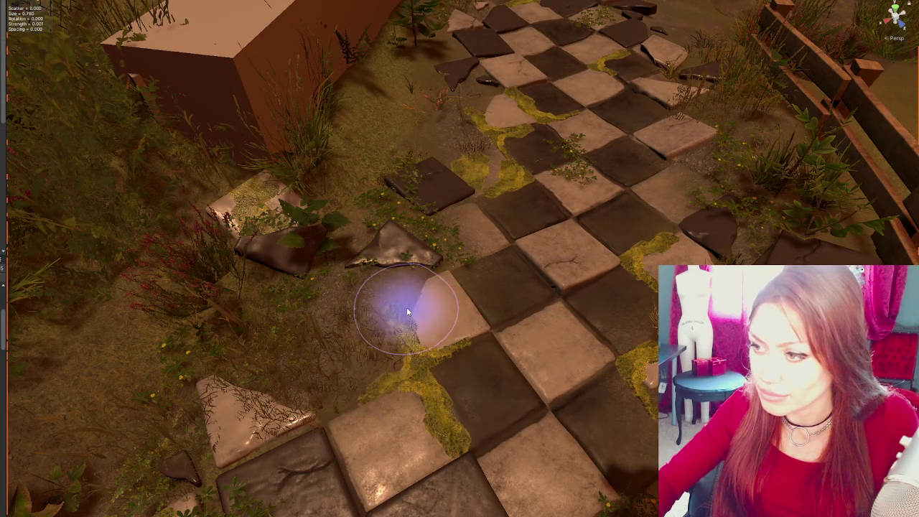
scroll(467, 316, up, 1)
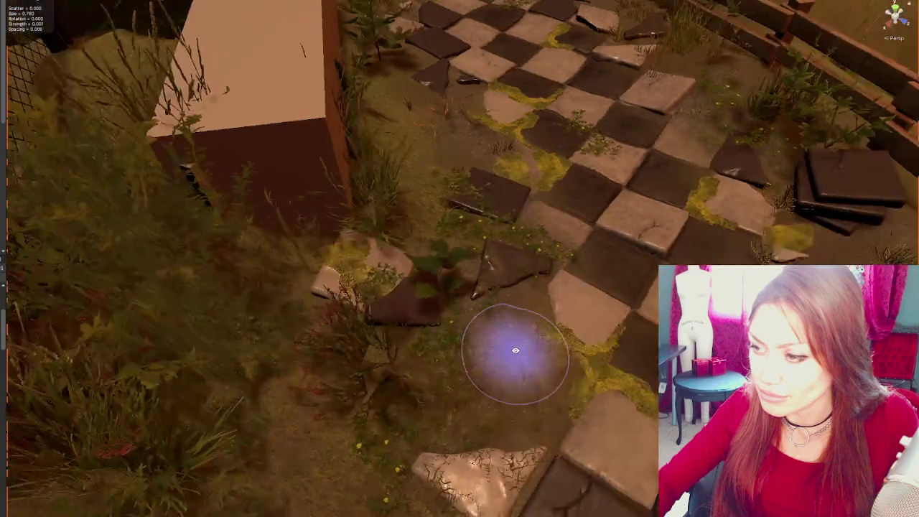
scroll(502, 345, up, 1)
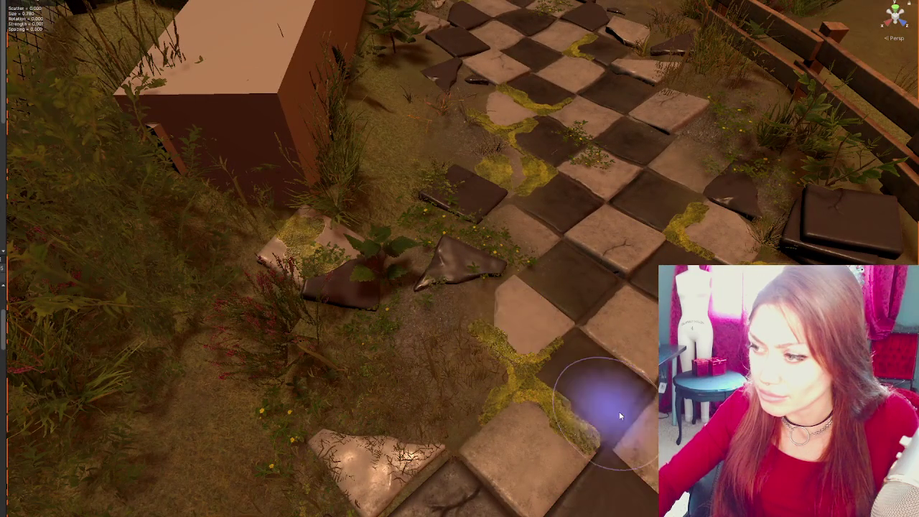
scroll(518, 338, up, 1)
scroll(524, 344, down, 1)
click(394, 262)
mouse_move(395, 262)
mouse_down()
mouse_move(313, 279)
mouse_move(328, 264)
mouse_move(344, 273)
mouse_move(337, 247)
mouse_move(328, 257)
mouse_up()
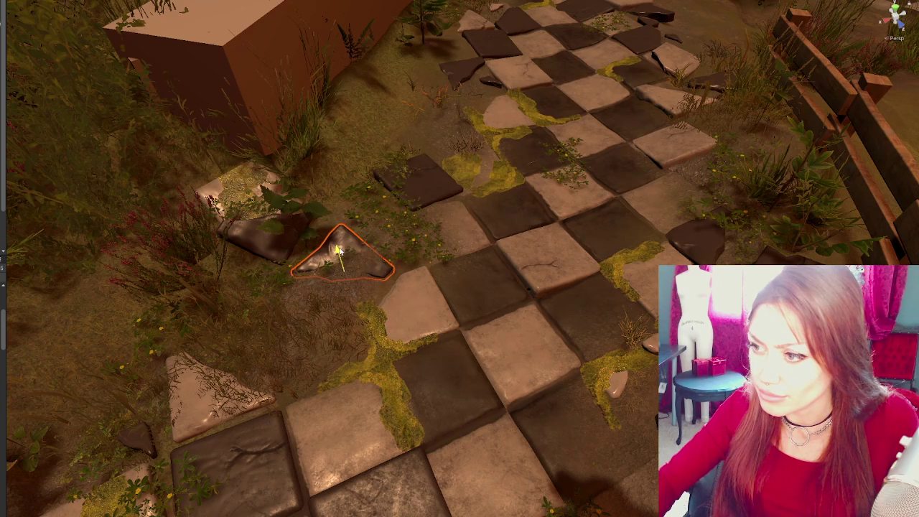
click(354, 268)
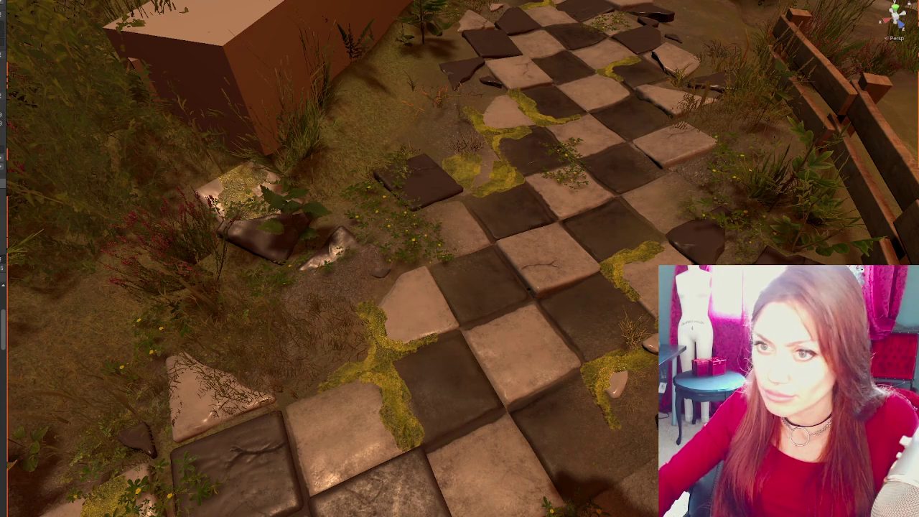
- Nudge the small rock beside the path down along the ground and slightly back up
key(b)
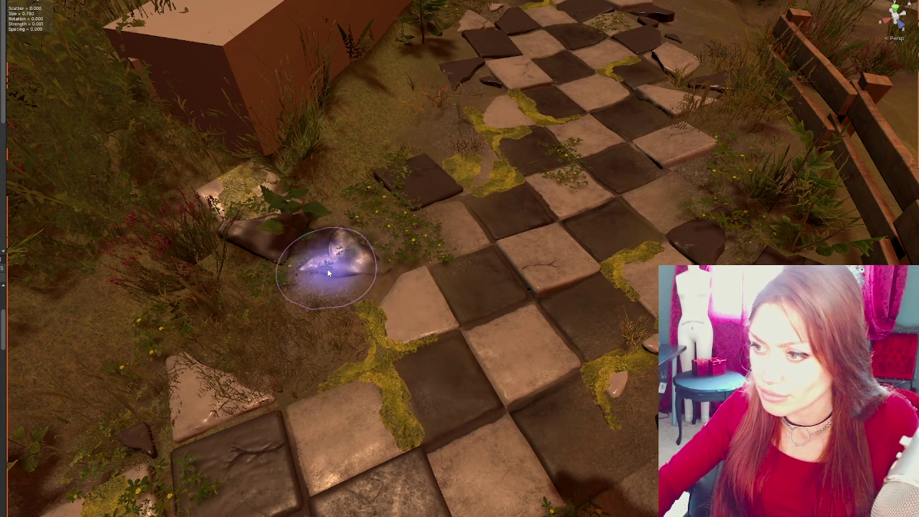
key(b)
scroll(517, 392, down, 5)
click(336, 201)
mouse_move(333, 206)
mouse_down()
mouse_move(340, 201)
mouse_move(359, 216)
mouse_move(362, 233)
mouse_up()
drag(348, 197, 346, 178)
click(213, 463)
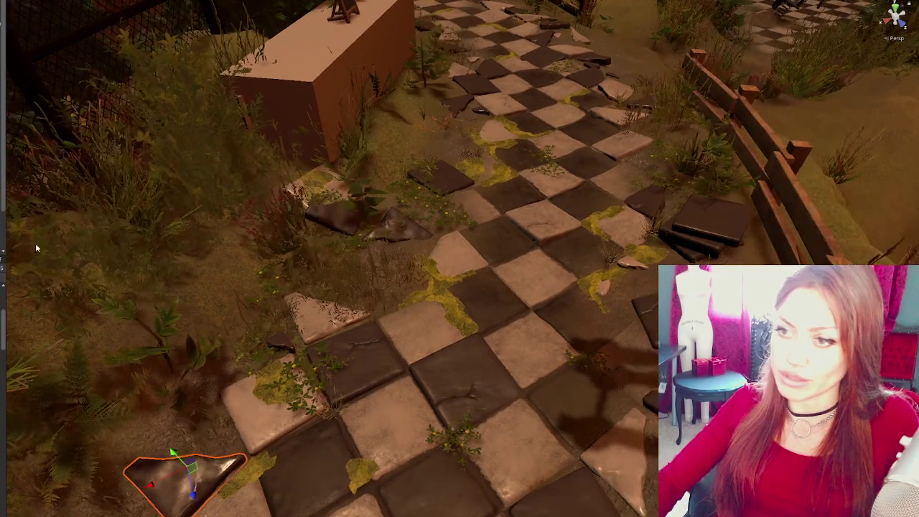
- Carry a small rock from the grass onto the checkered path and rotate it
click(247, 408)
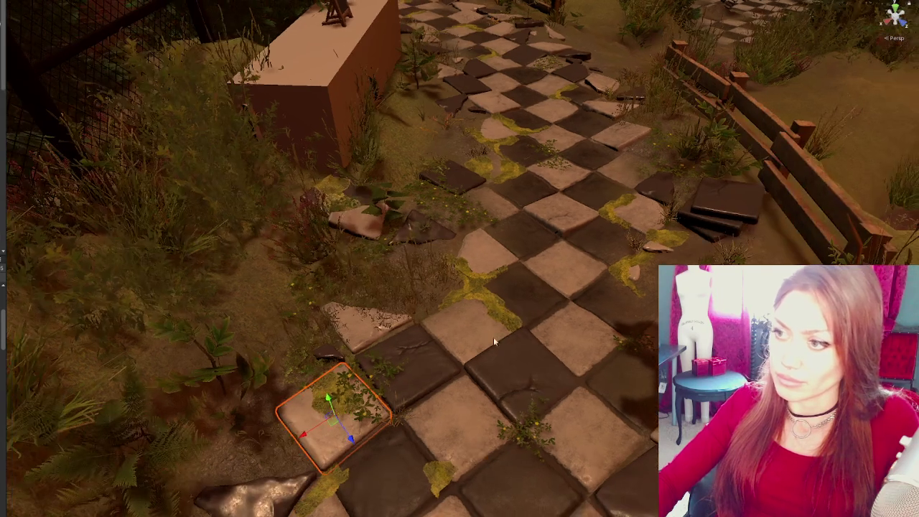
key(f)
click(625, 391)
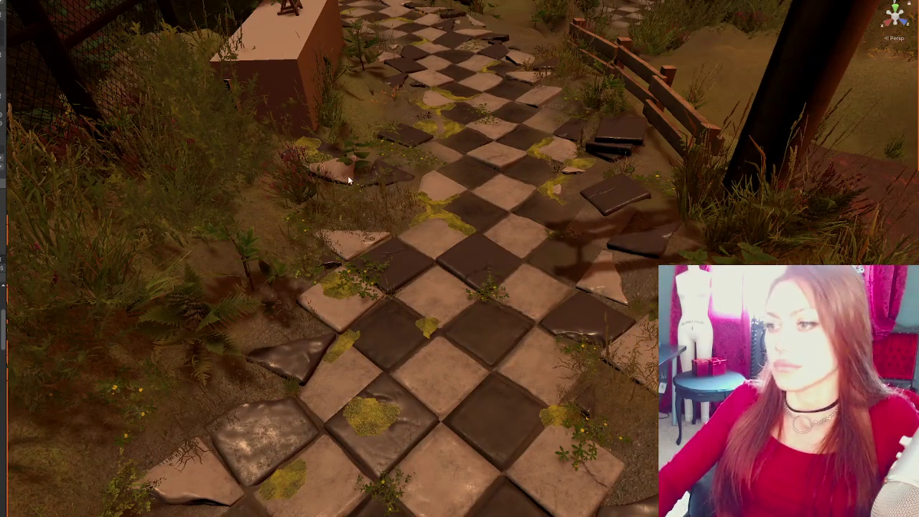
click(333, 170)
key(f)
mouse_move(305, 239)
mouse_down()
mouse_move(340, 262)
mouse_move(412, 218)
mouse_up()
key(e)
mouse_move(430, 172)
mouse_down()
mouse_move(429, 181)
mouse_move(371, 188)
mouse_move(373, 170)
mouse_move(381, 217)
mouse_up()
key(w)
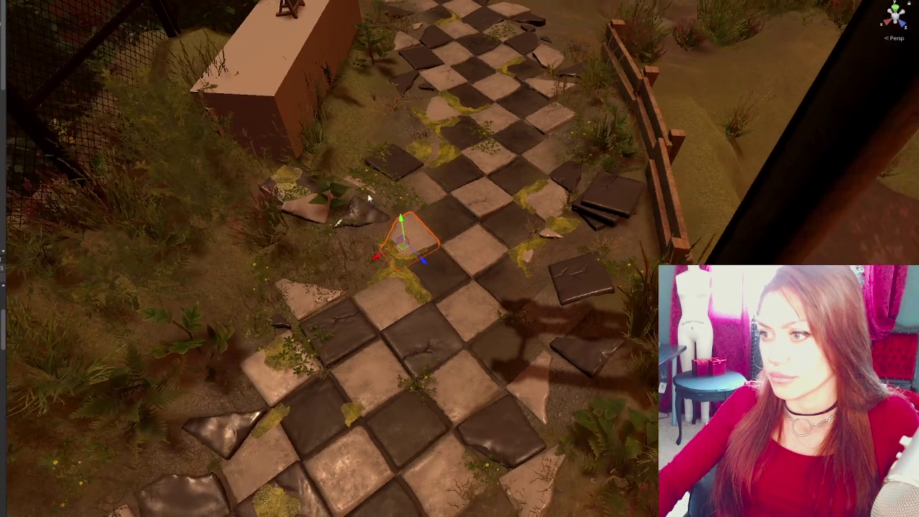
- Turn the plant at the lower right of the path to a new angle
mouse_move(355, 180)
mouse_down()
mouse_move(473, 279)
mouse_move(370, 184)
mouse_up()
click(371, 184)
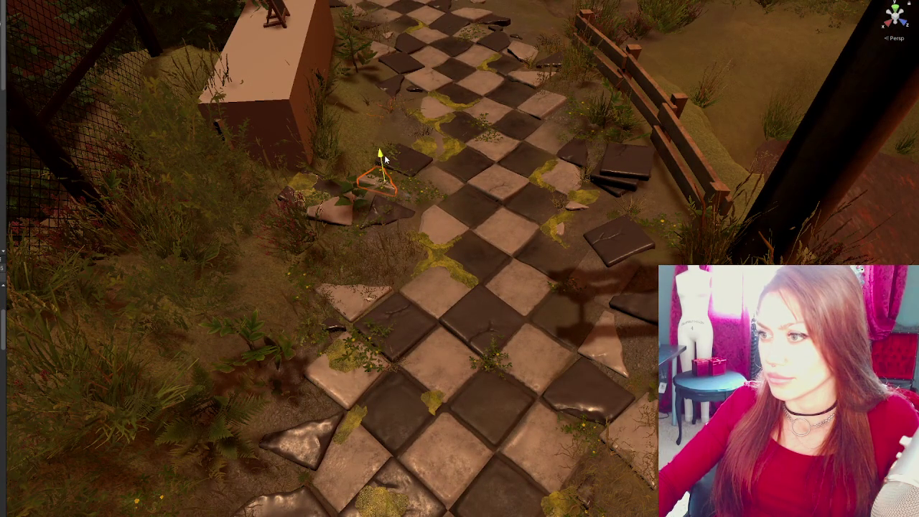
mouse_move(384, 155)
mouse_down()
mouse_move(503, 263)
mouse_move(368, 180)
mouse_up()
click(362, 184)
click(596, 391)
mouse_move(610, 424)
mouse_down()
mouse_move(610, 398)
mouse_move(603, 402)
mouse_move(629, 405)
mouse_up()
key(w)
key(e)
key(w)
key(e)
drag(623, 372, 503, 323)
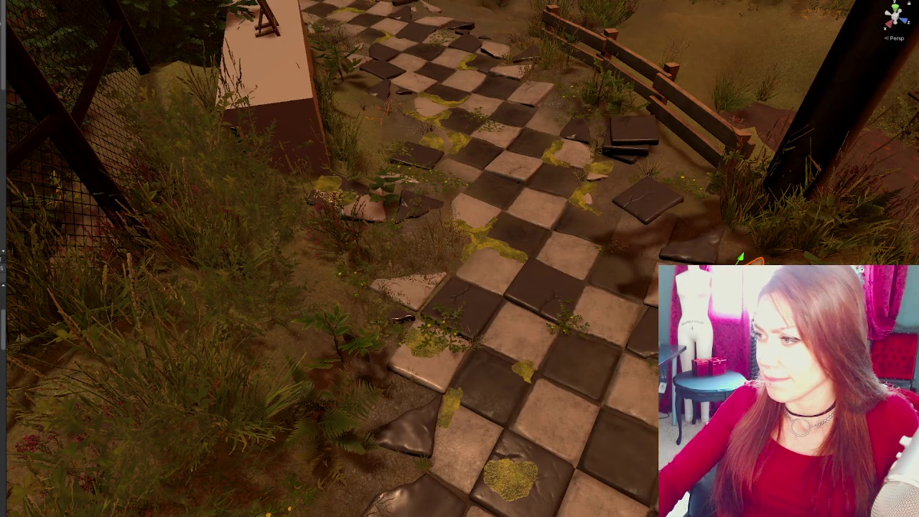
- Orbit to view from behind the stairs and select a paving stone at the path's edge
key(e)
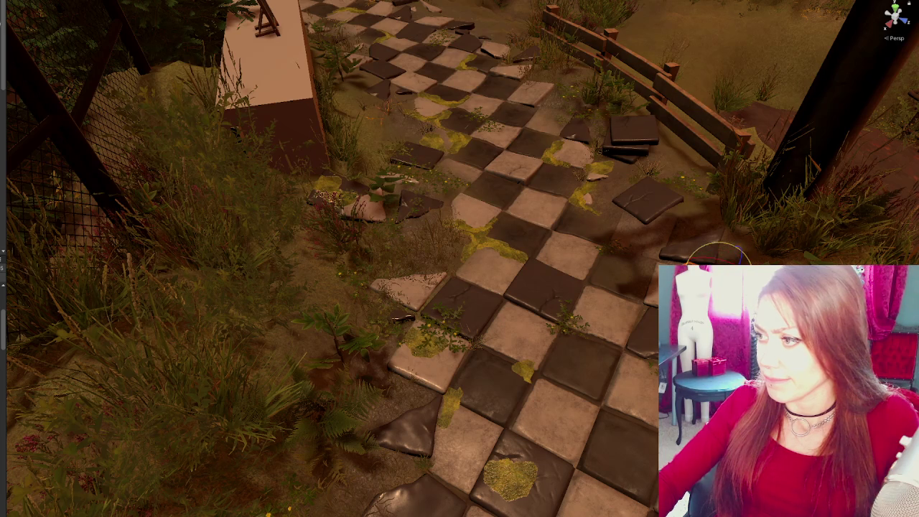
drag(629, 344, 222, 301)
click(583, 161)
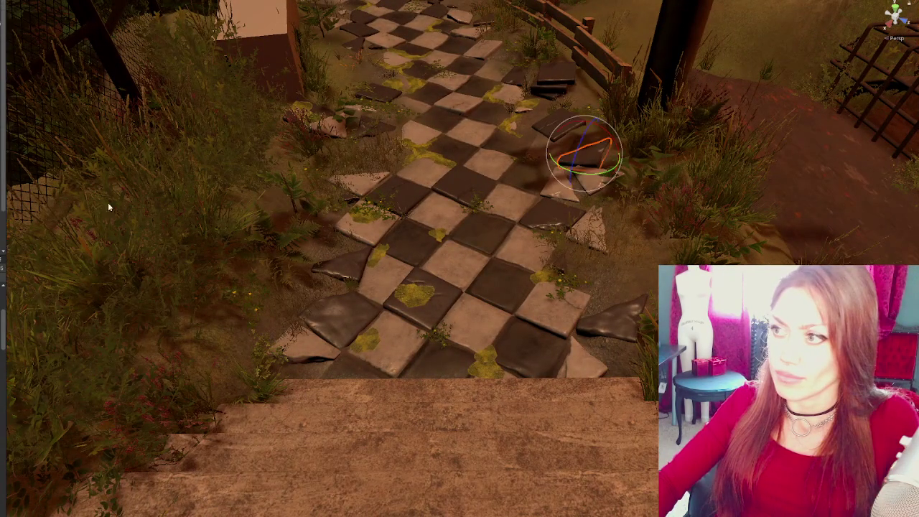
- Shift the paving stone at the path's far edge slightly and rotate it to a new angle
click(590, 229)
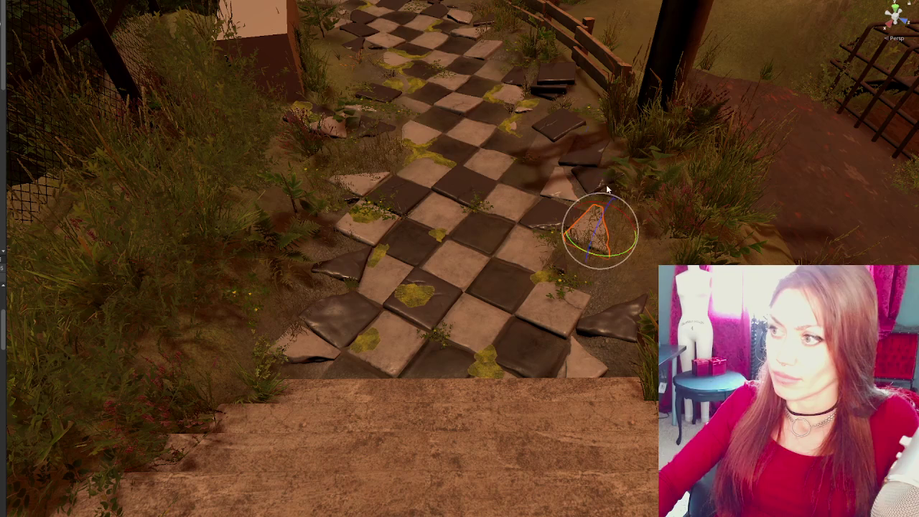
click(566, 186)
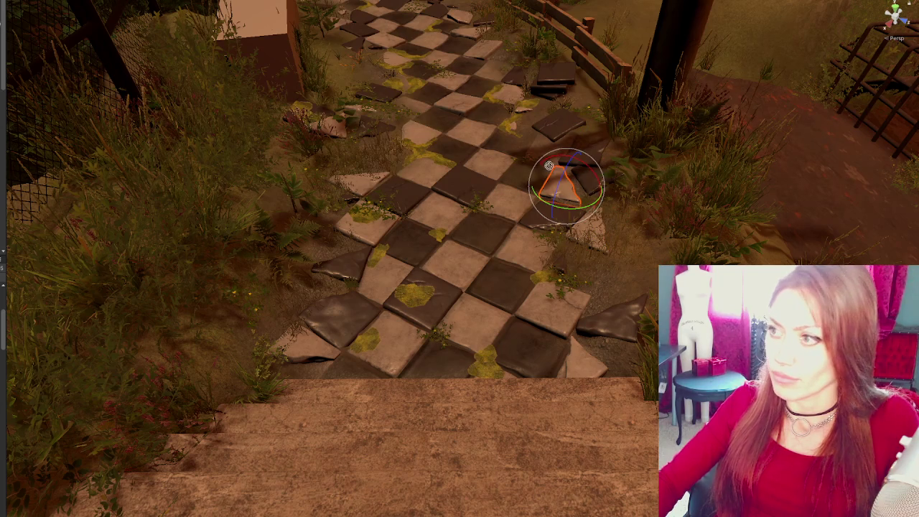
click(600, 158)
scroll(563, 304, down, 3)
click(563, 308)
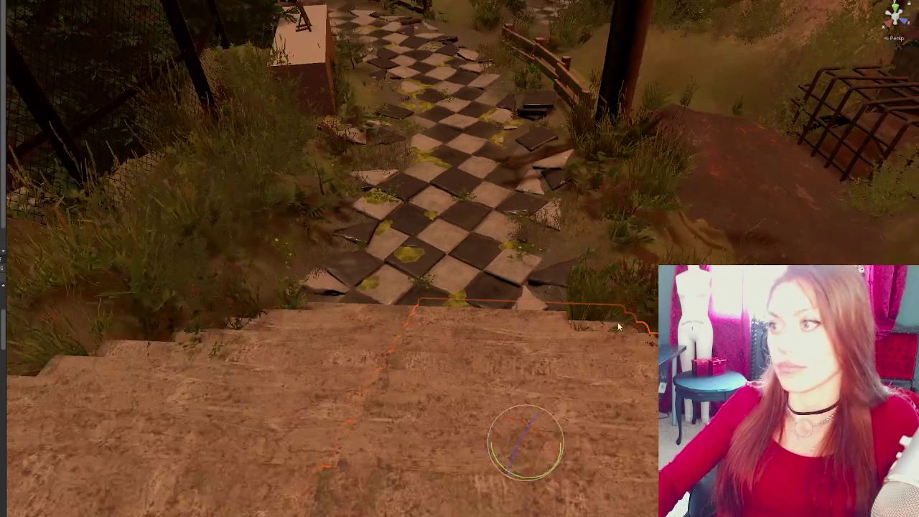
click(562, 161)
click(567, 204)
click(564, 164)
key(w)
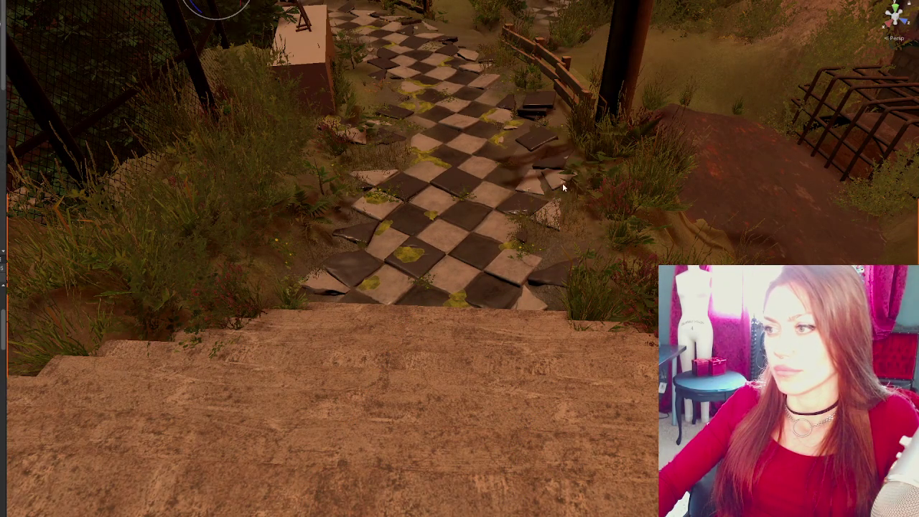
drag(587, 185, 600, 188)
key(e)
mouse_move(574, 197)
mouse_down()
mouse_move(714, 180)
mouse_move(607, 167)
mouse_up()
- Move the grass plant up-left toward the path and frame it in view
click(586, 238)
click(567, 219)
key(w)
mouse_move(551, 251)
mouse_down()
mouse_move(567, 219)
mouse_move(548, 171)
mouse_up()
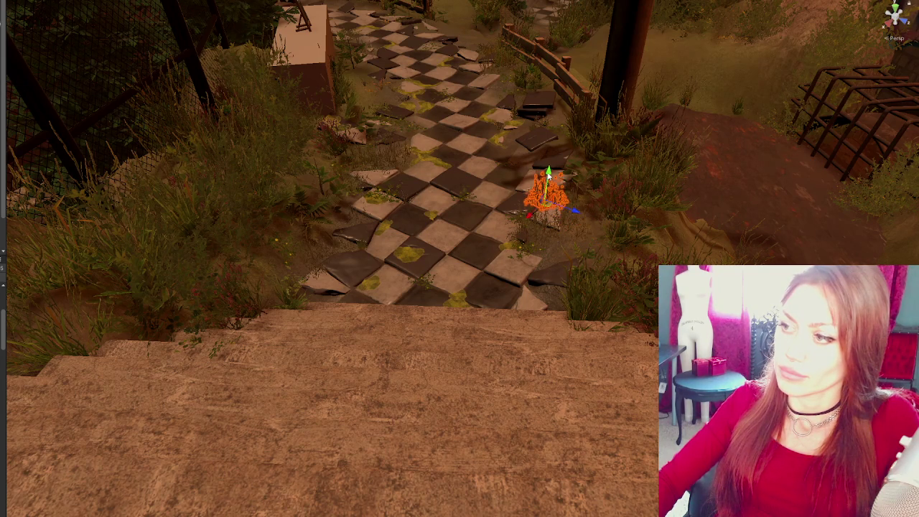
key(f)
mouse_move(474, 262)
mouse_down()
mouse_move(437, 211)
mouse_move(432, 237)
mouse_move(450, 236)
mouse_move(273, 303)
mouse_move(559, 332)
mouse_move(514, 277)
mouse_move(486, 316)
mouse_move(132, 417)
mouse_move(61, 386)
mouse_up()
scroll(450, 236, down, 5)
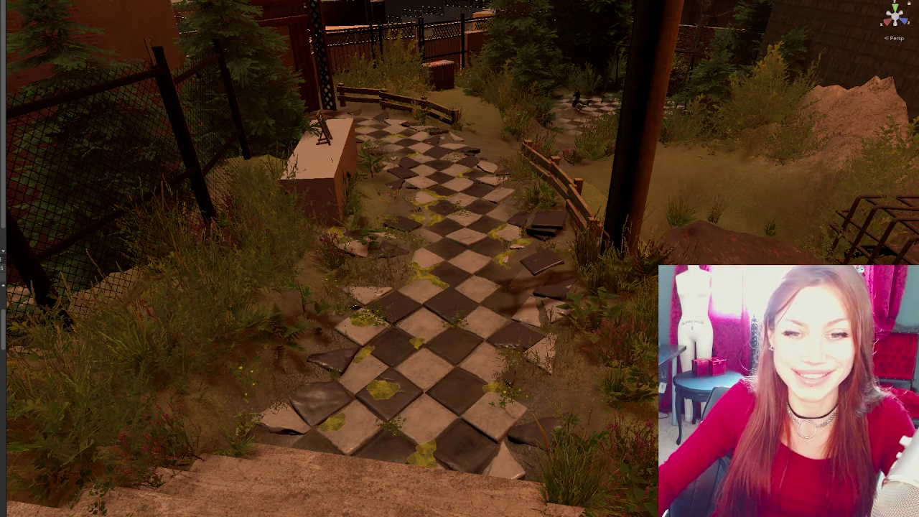
drag(377, 225, 416, 306)
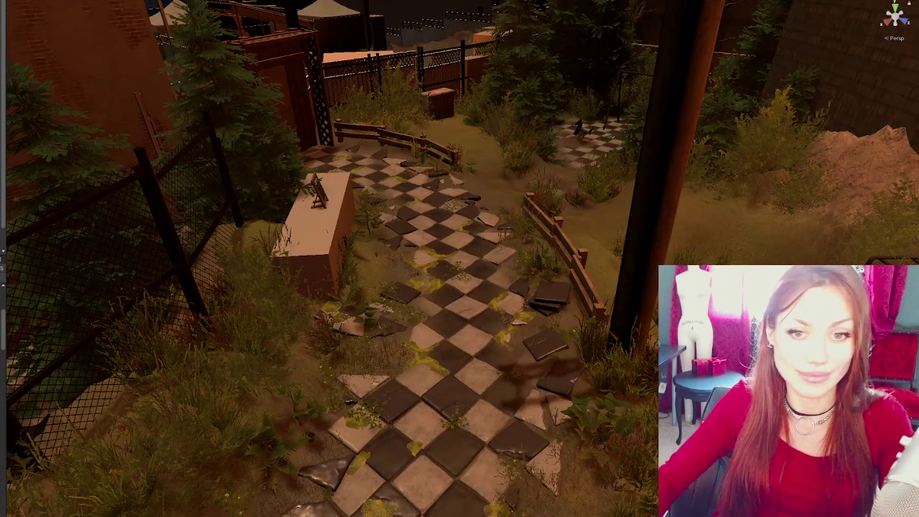
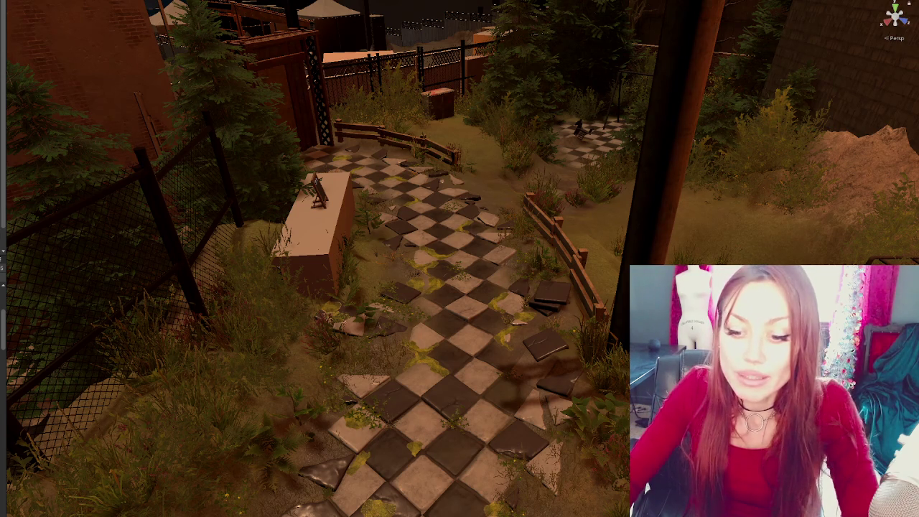
- Close the Unity editor and launch Steam from the Windows app launcher
key(alt+F4)
key(super)
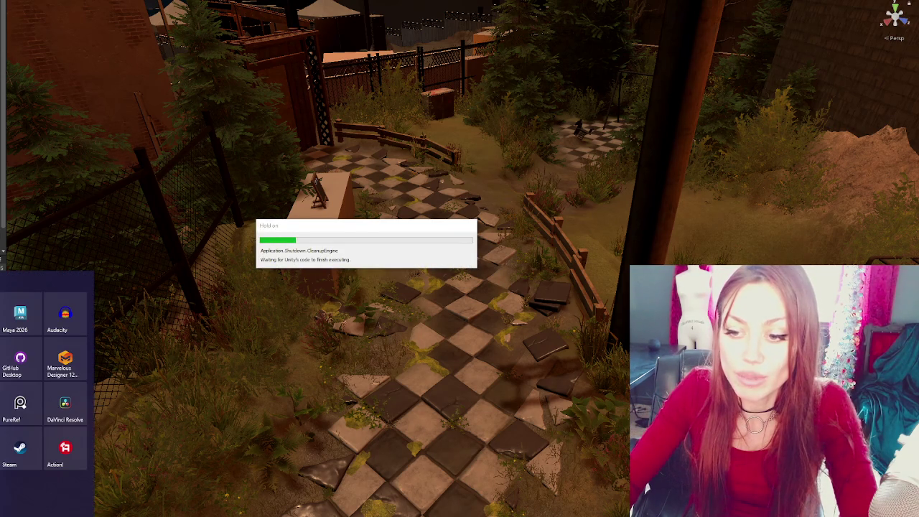
text(steam)
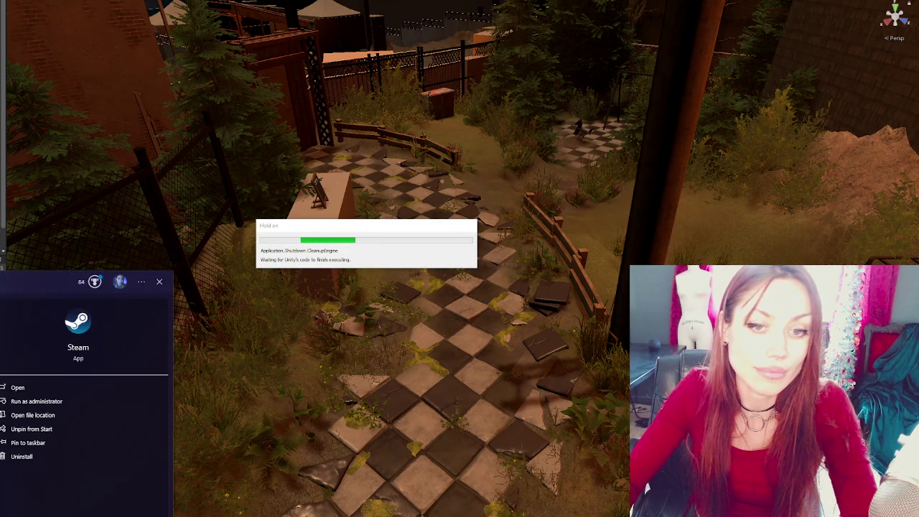
key(Return)
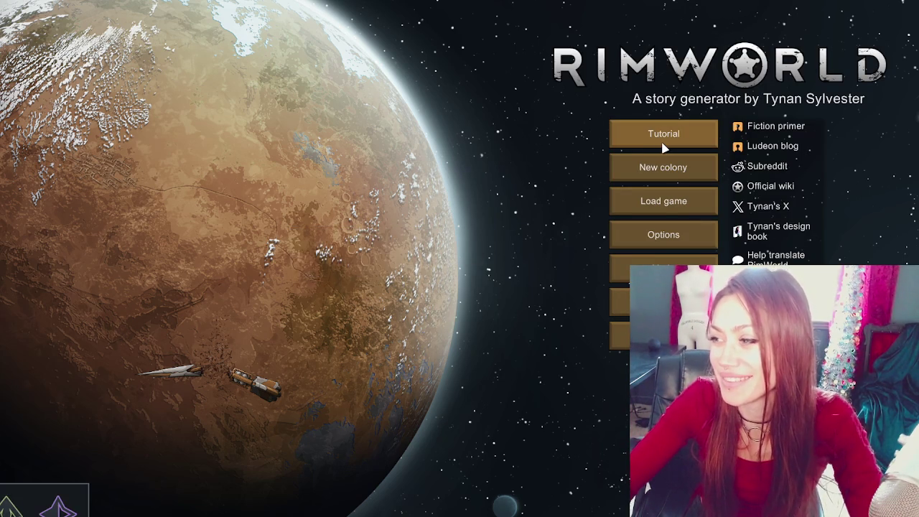
- Open Load game and load the jungle colony save
click(660, 200)
click(488, 73)
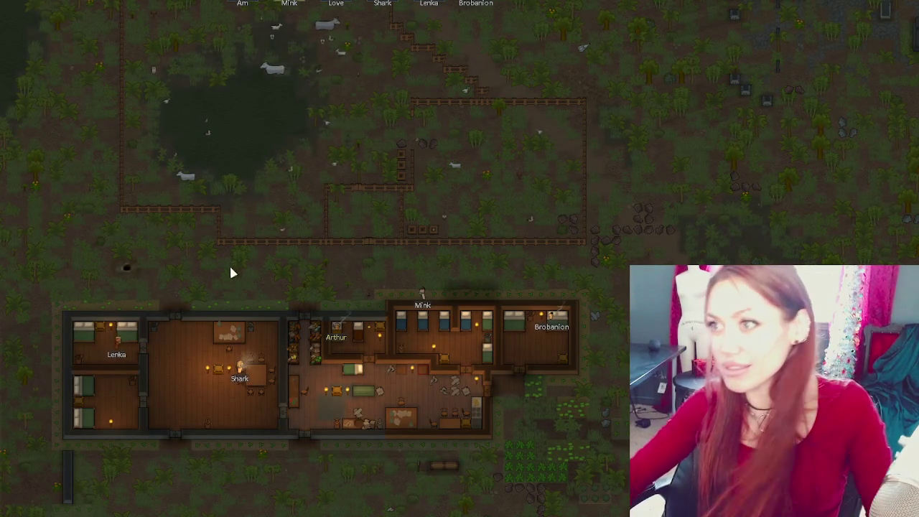
scroll(435, 344, up, 5)
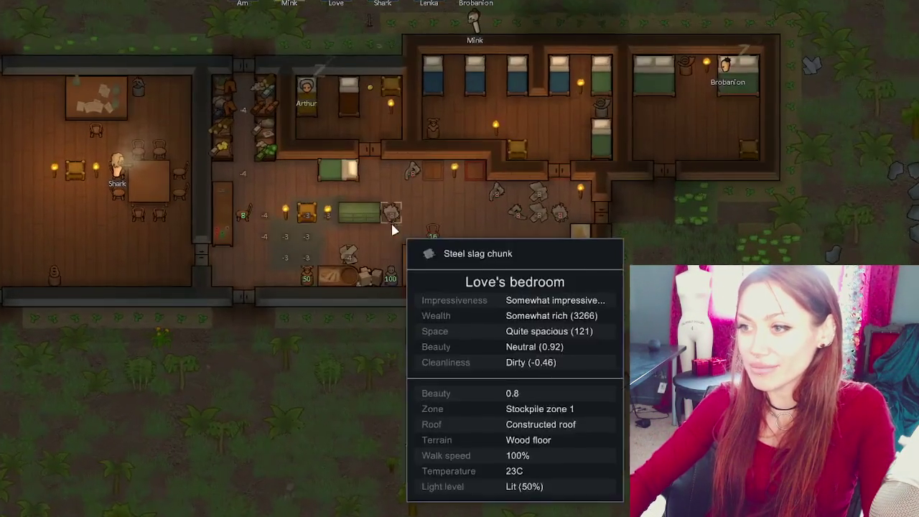
- Raise music volume to 81% and ambience volume to 93% in the audio options
key(w)
key(a)
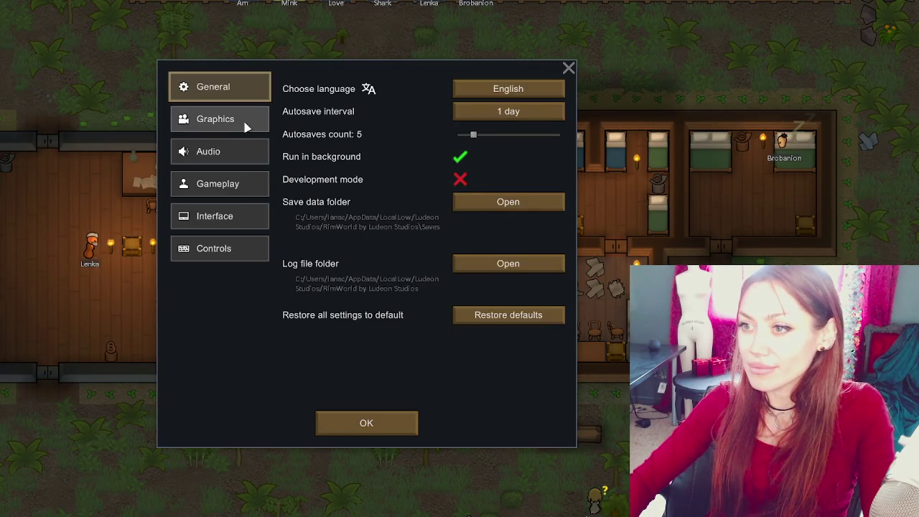
click(246, 123)
click(261, 153)
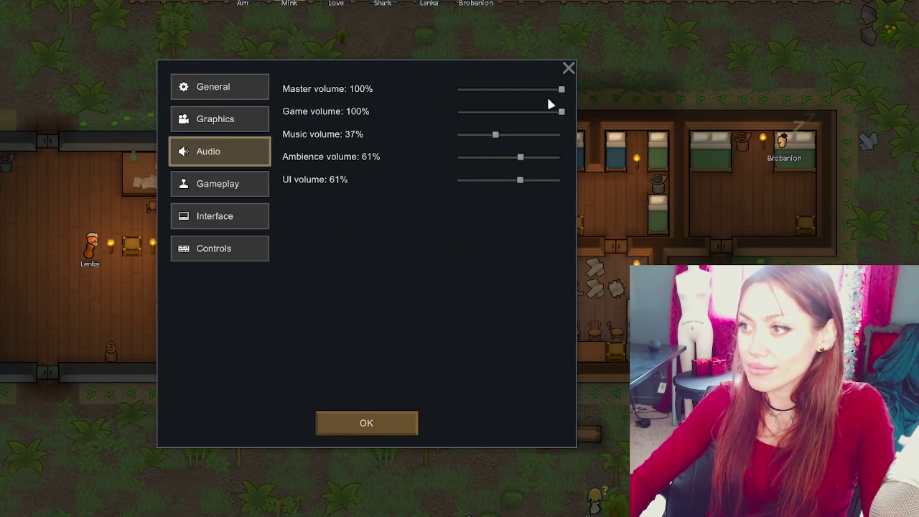
drag(496, 135, 526, 136)
click(541, 134)
click(554, 156)
click(402, 423)
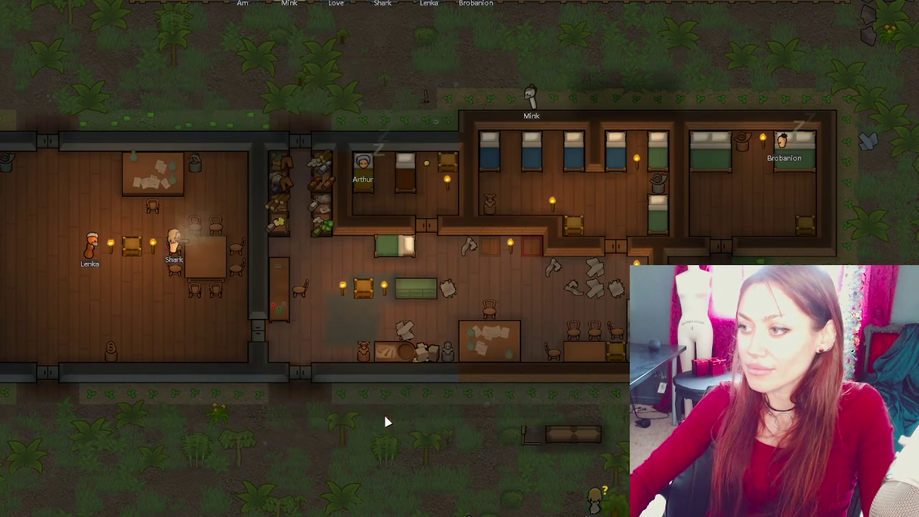
- Inspect the bedroom's stats, then check Mink's mood in the Needs tab
key(s)
key(d)
click(428, 239)
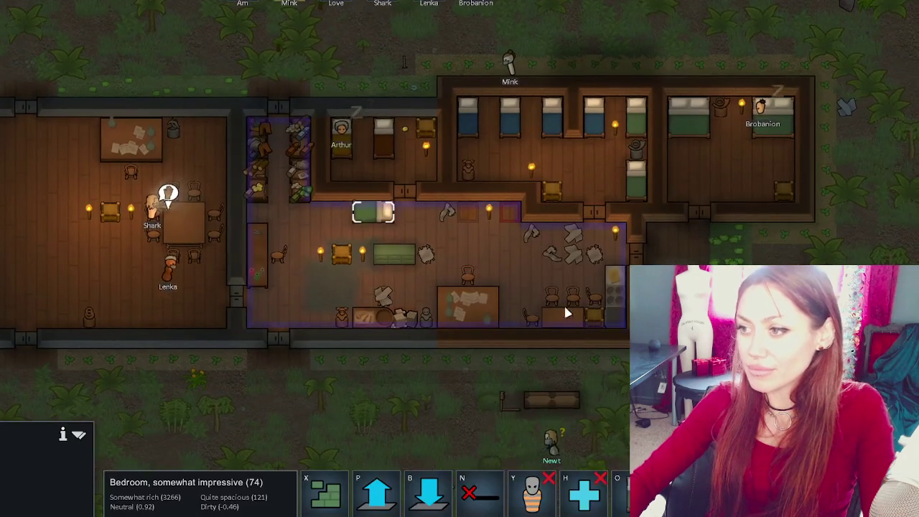
click(287, 4)
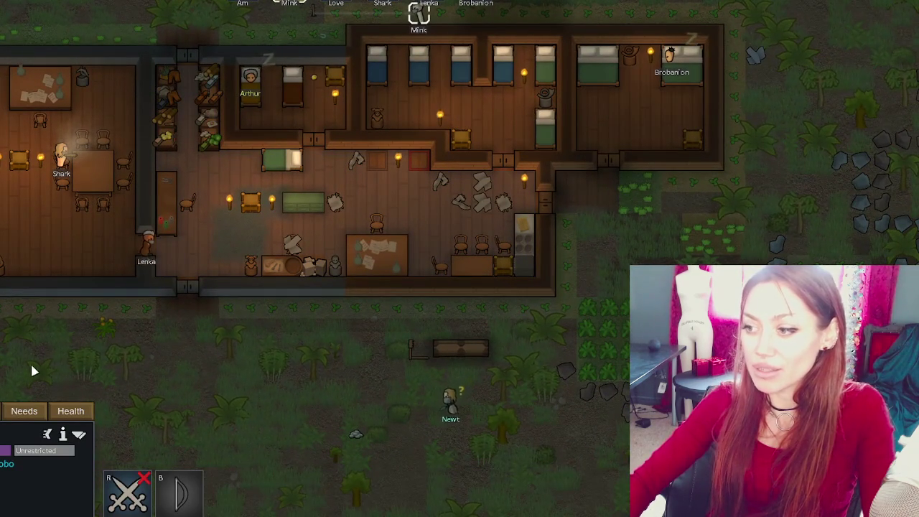
click(32, 411)
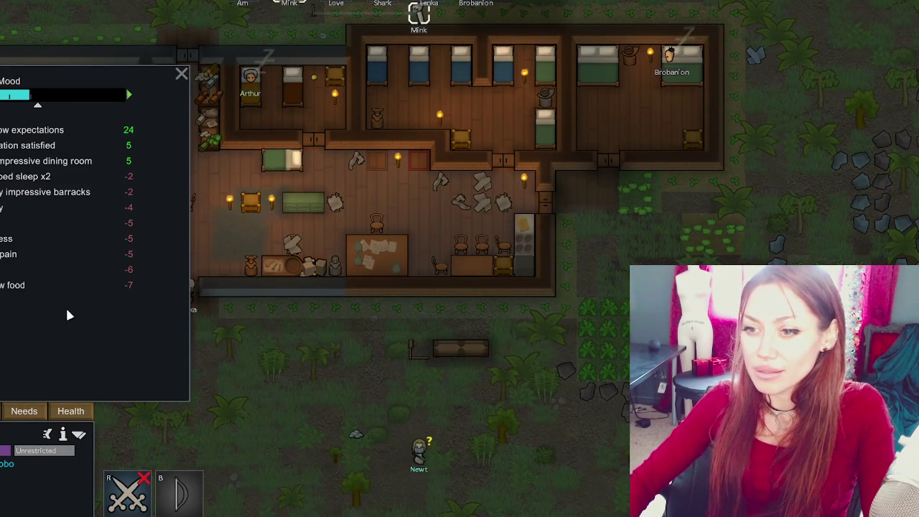
click(296, 347)
- Inspect the plants east of the base and shift the view to the southern jungle
scroll(428, 346, down, 3)
scroll(443, 350, up, 2)
click(546, 352)
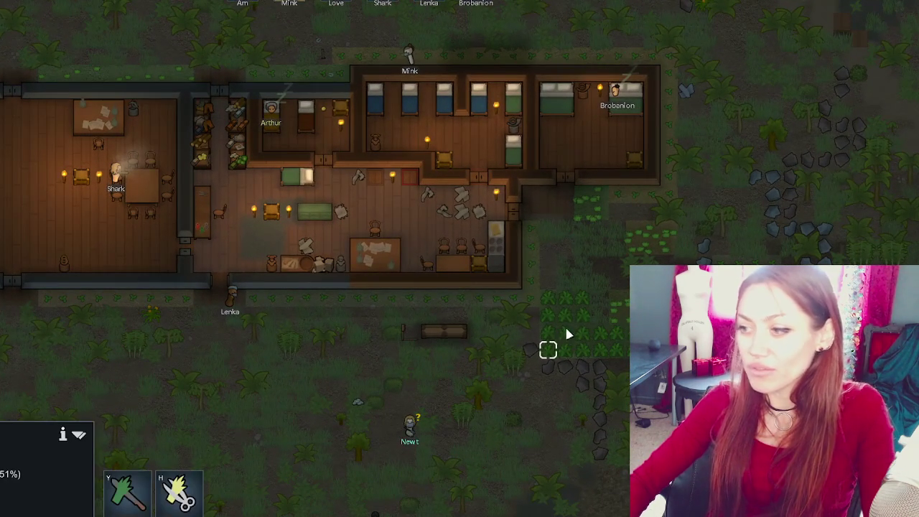
click(565, 330)
click(564, 314)
click(635, 229)
scroll(588, 352, down, 3)
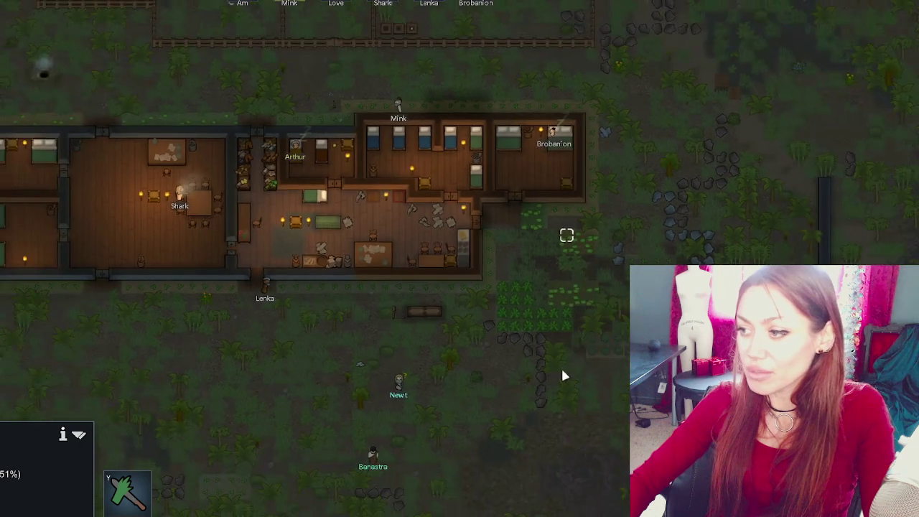
scroll(501, 244, up, 2)
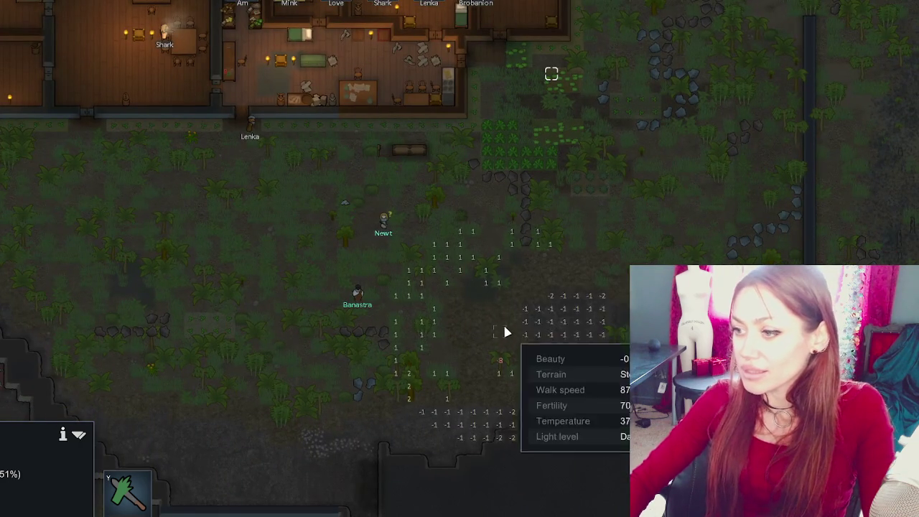
drag(504, 330, 447, 283)
mouse_move(422, 227)
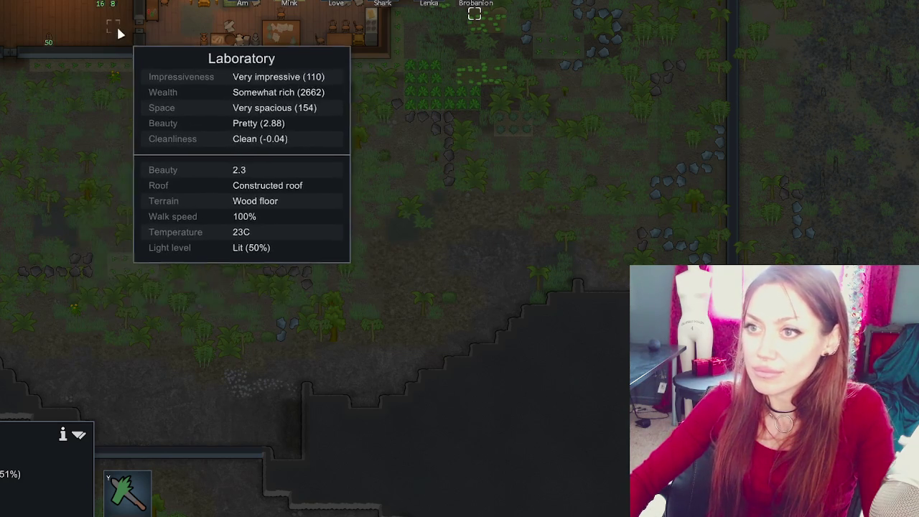
- Inspect the steel slag chunk in the bedroom and the tool cabinet
key(w)
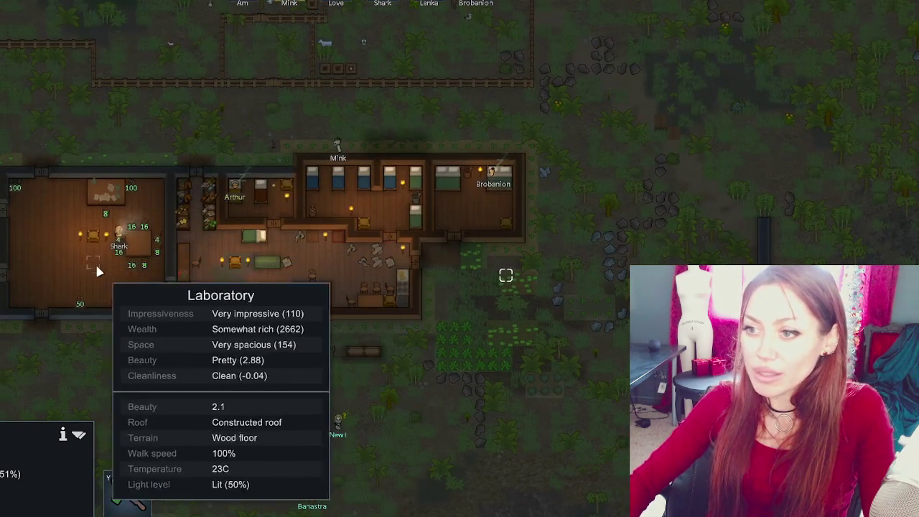
scroll(313, 272, up, 3)
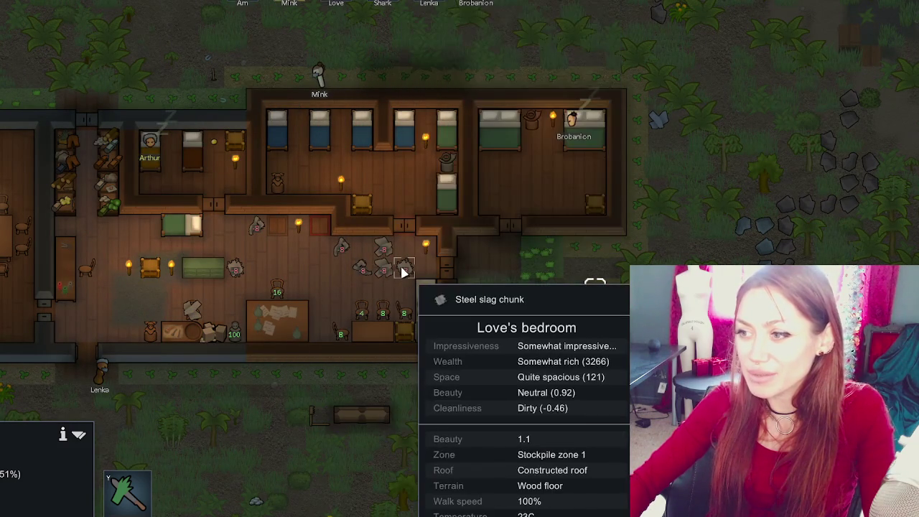
click(403, 270)
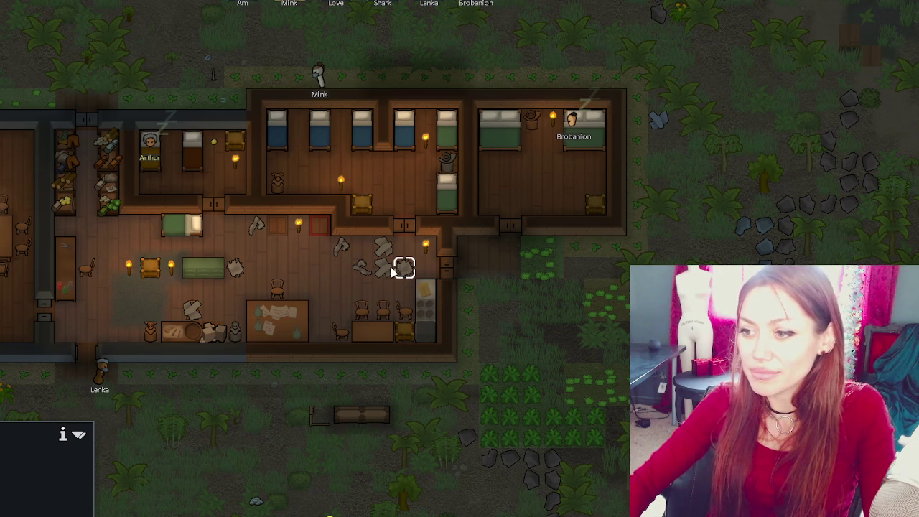
click(74, 284)
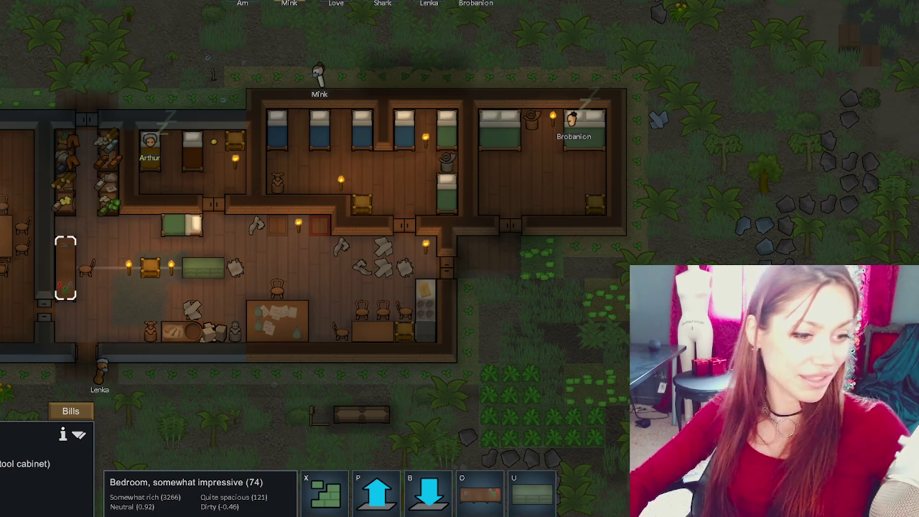
- Look over the base and the fenced animal area to its north
key(a)
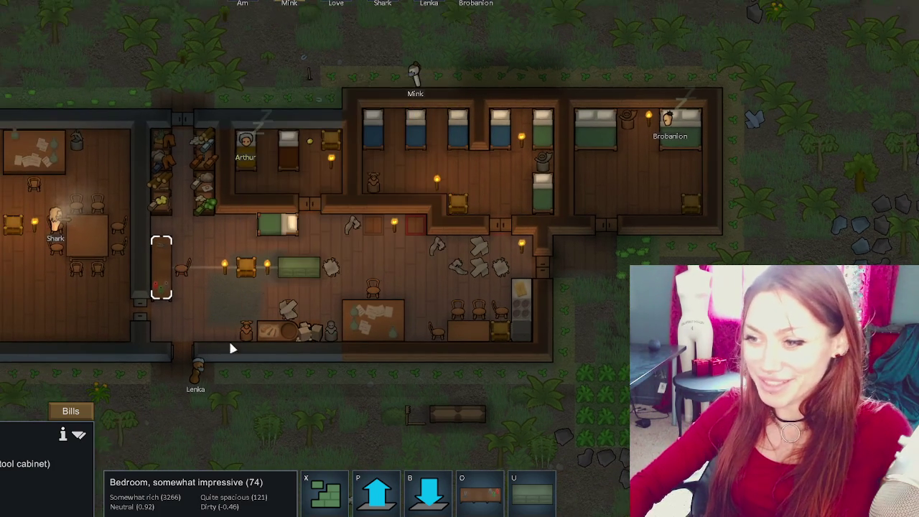
key(d)
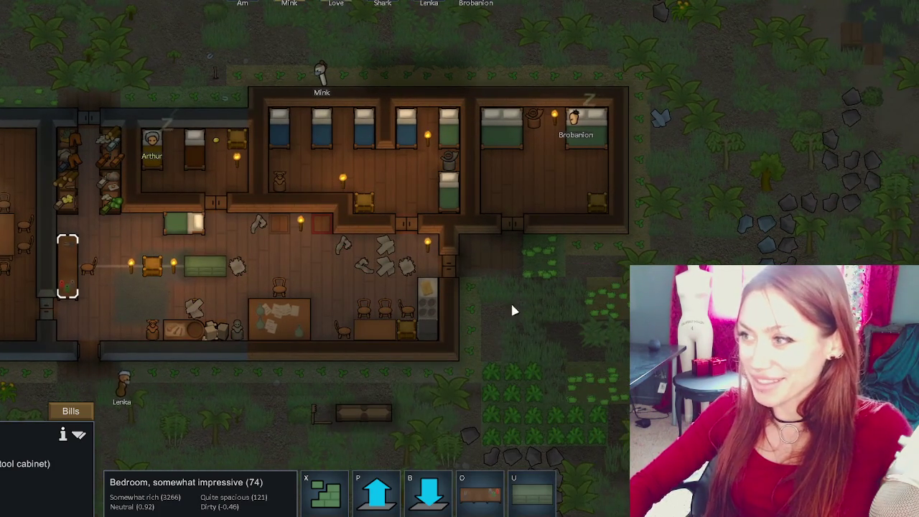
key(s)
scroll(508, 286, down, 2)
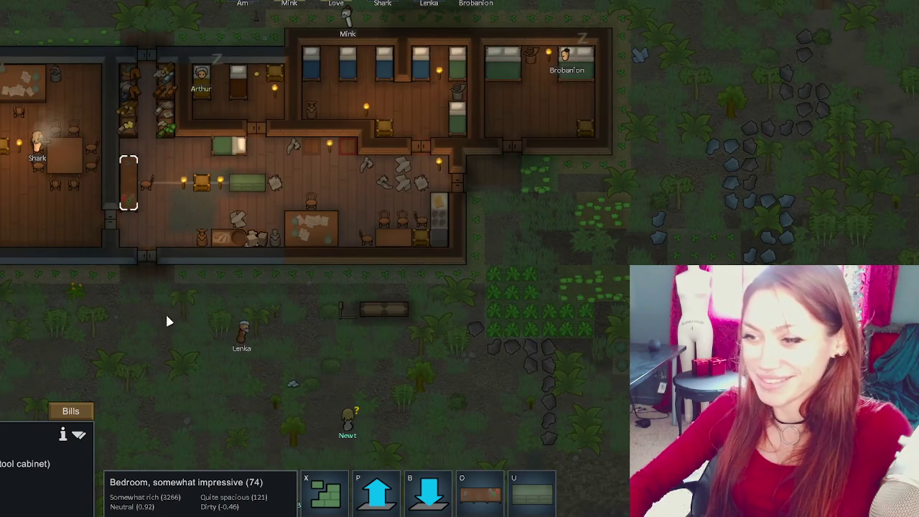
key(a)
key(w)
mouse_move(269, 338)
mouse_down()
mouse_move(354, 364)
mouse_move(352, 394)
mouse_move(123, 375)
mouse_move(130, 409)
mouse_move(173, 452)
mouse_up()
key(w)
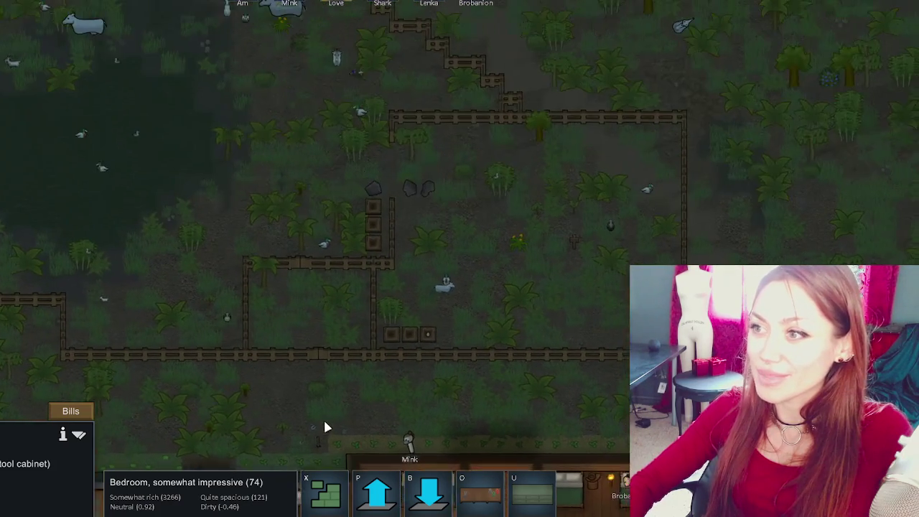
mouse_move(325, 442)
mouse_down()
mouse_move(322, 455)
mouse_move(340, 204)
mouse_move(240, 78)
mouse_up()
drag(269, 252, 349, 316)
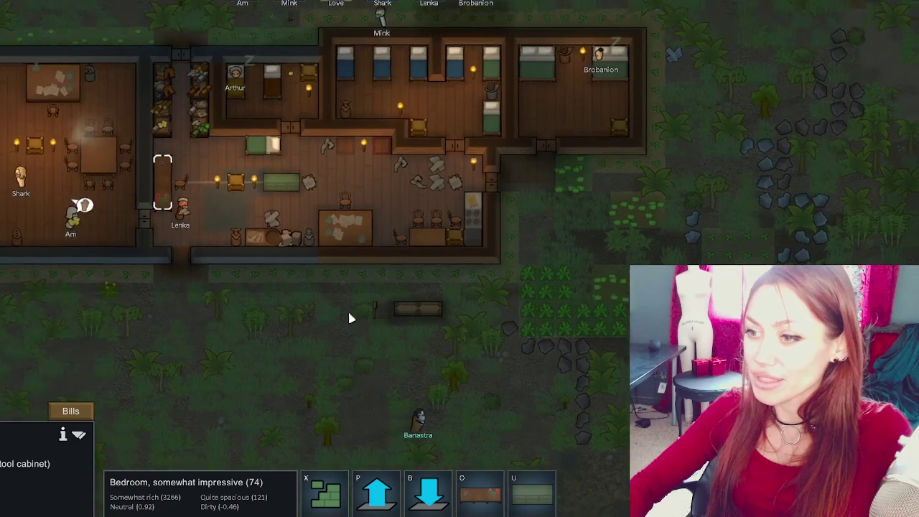
- Inspect the plants and crops east of the base, then open the Animals list
click(323, 288)
click(64, 283)
click(84, 48)
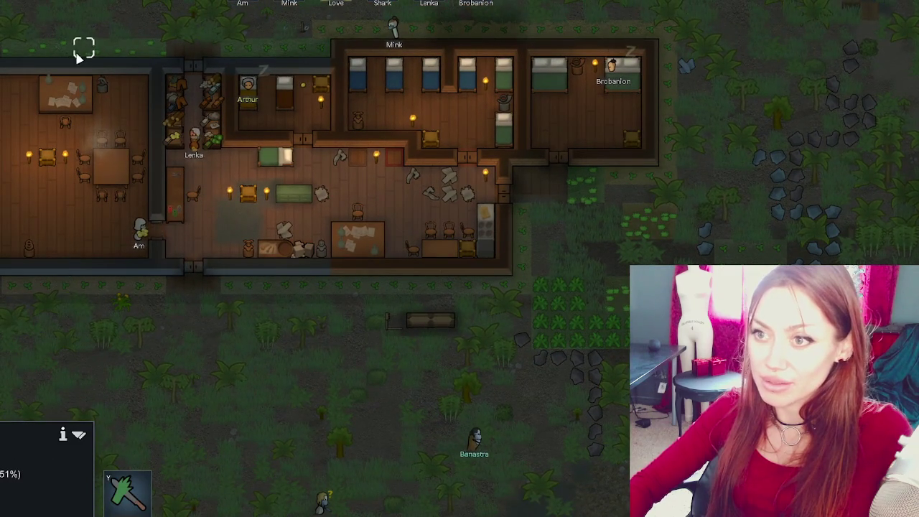
key(d)
click(420, 337)
click(473, 353)
mouse_move(488, 371)
mouse_down()
mouse_move(388, 170)
mouse_move(565, 140)
mouse_move(580, 204)
mouse_move(673, 332)
mouse_up()
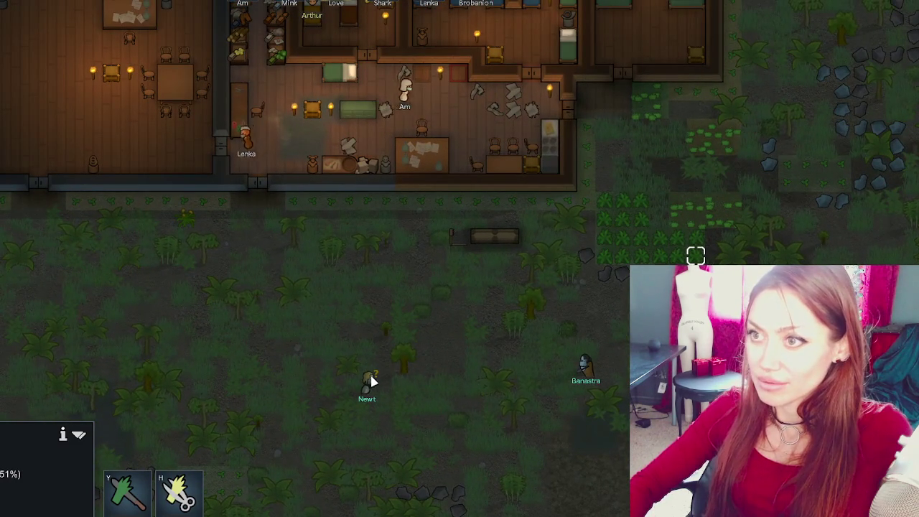
click(319, 511)
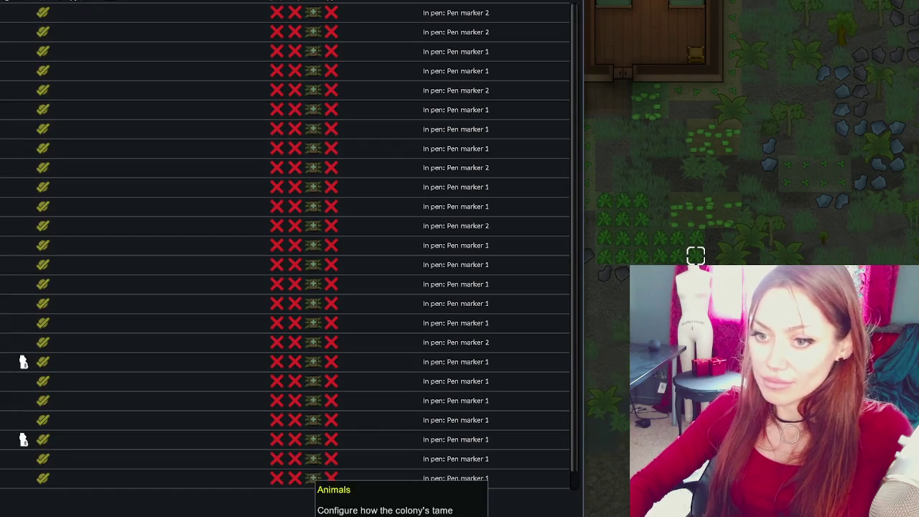
- Mark several more wild animals for hunting in the Wildlife list's Hunt column
click(413, 511)
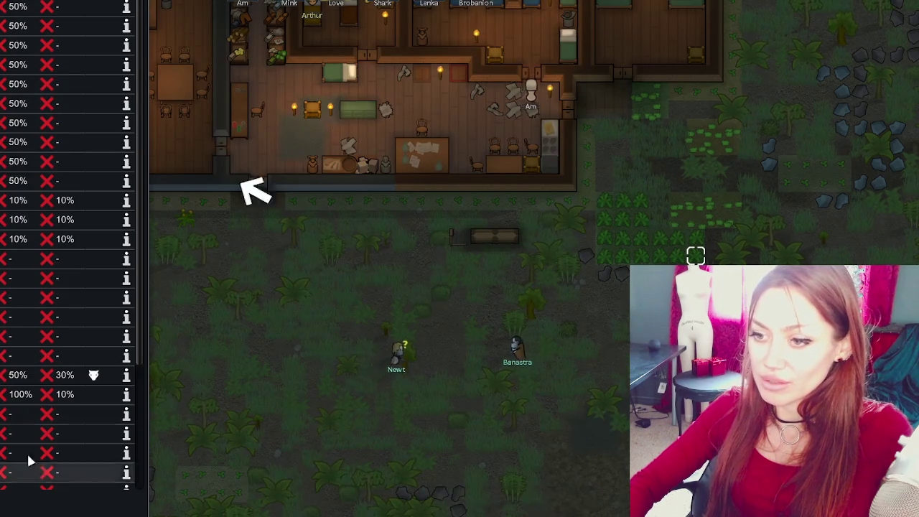
drag(6, 344, 3, 440)
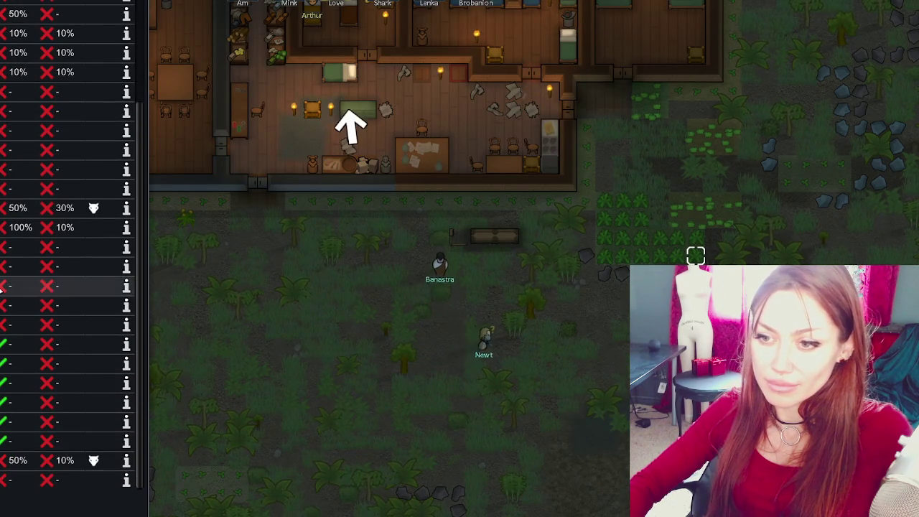
drag(4, 286, 3, 247)
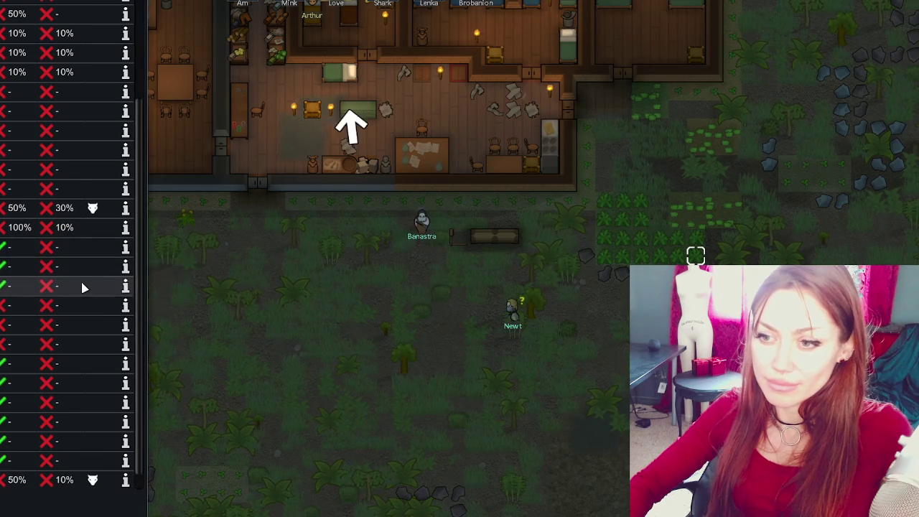
- Close the wildlife list and view a colonist's mood and needs
click(199, 281)
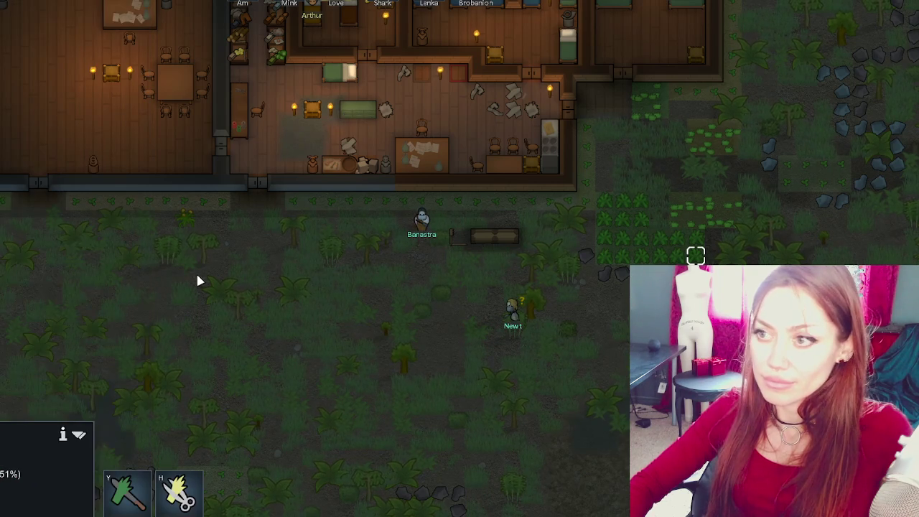
click(367, 27)
click(24, 411)
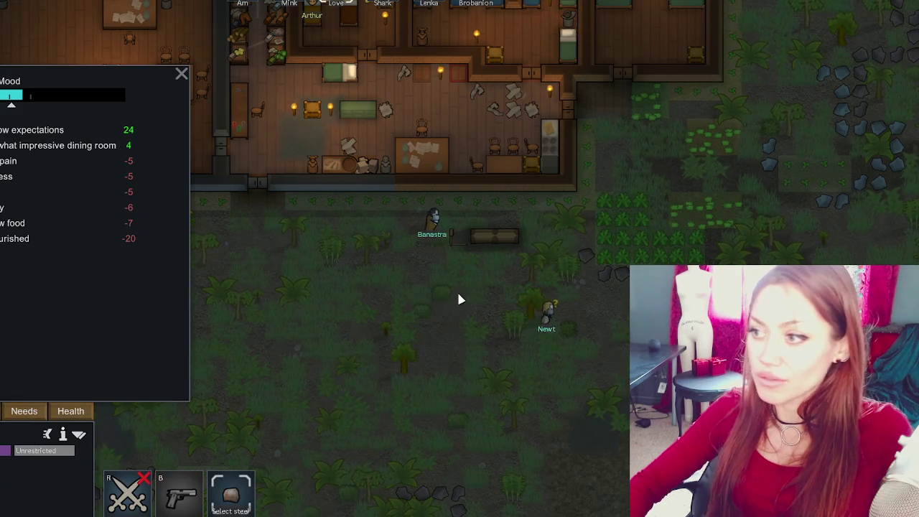
- Look over jungle plants and an item on the ground near the animal pens
click(459, 298)
key(w)
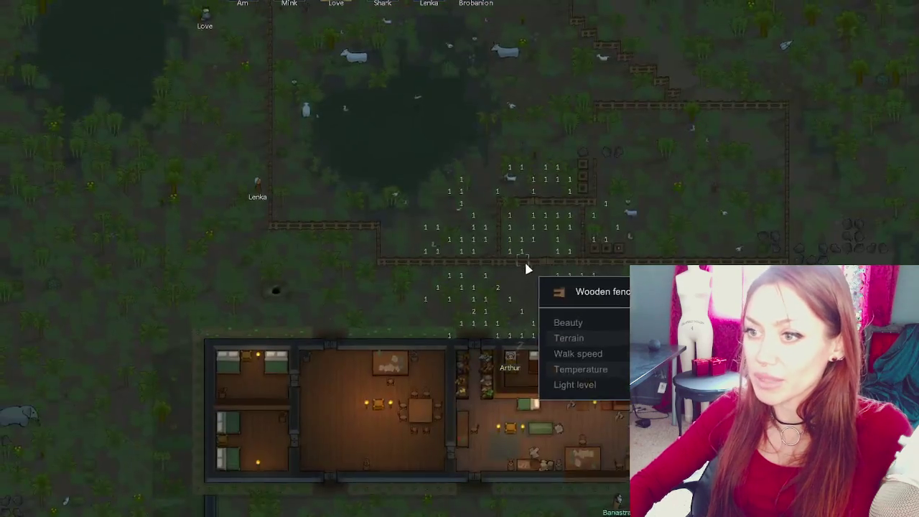
key(w)
key(a)
click(280, 382)
key(s)
key(a)
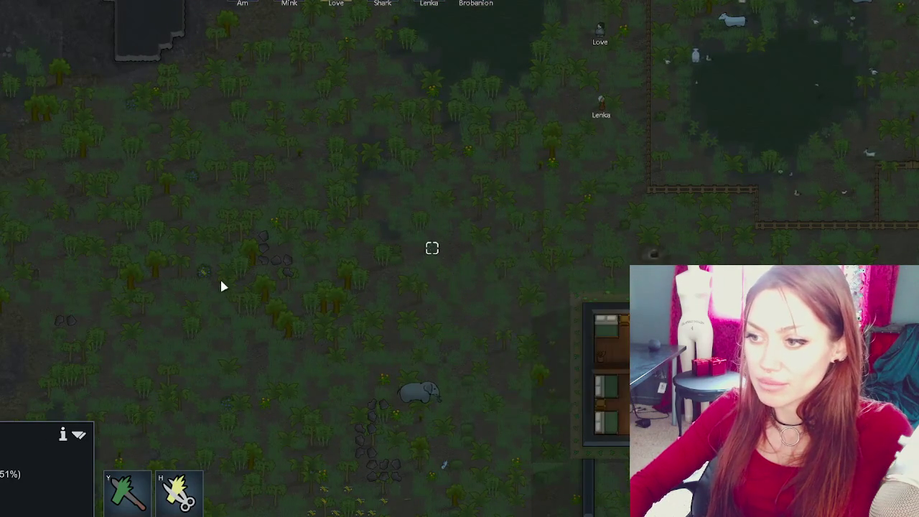
click(203, 271)
click(344, 6)
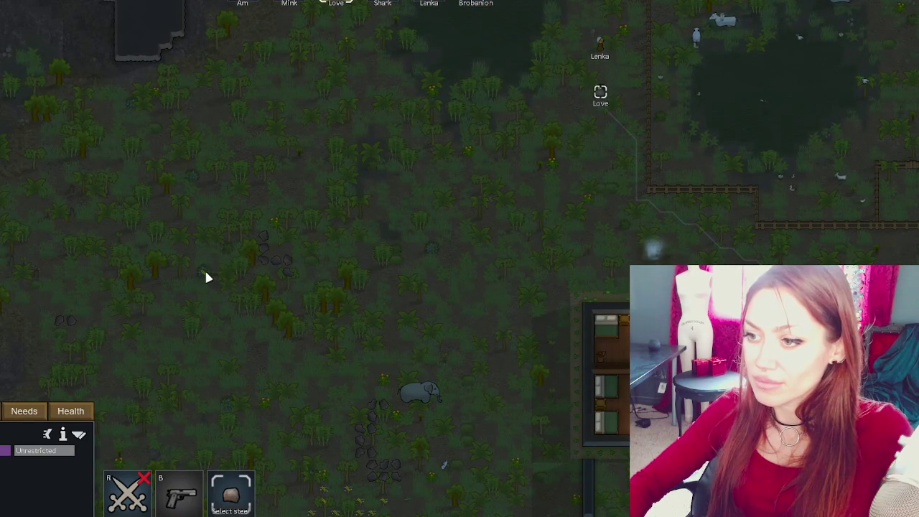
click(192, 178)
- Check the moods of six colonists in turn in the Needs tab
key(s)
key(a)
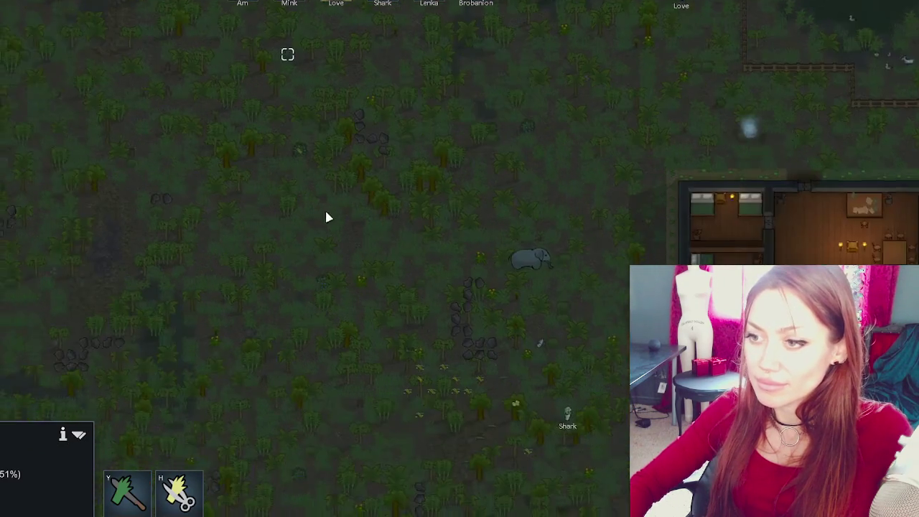
key(w)
key(s)
key(a)
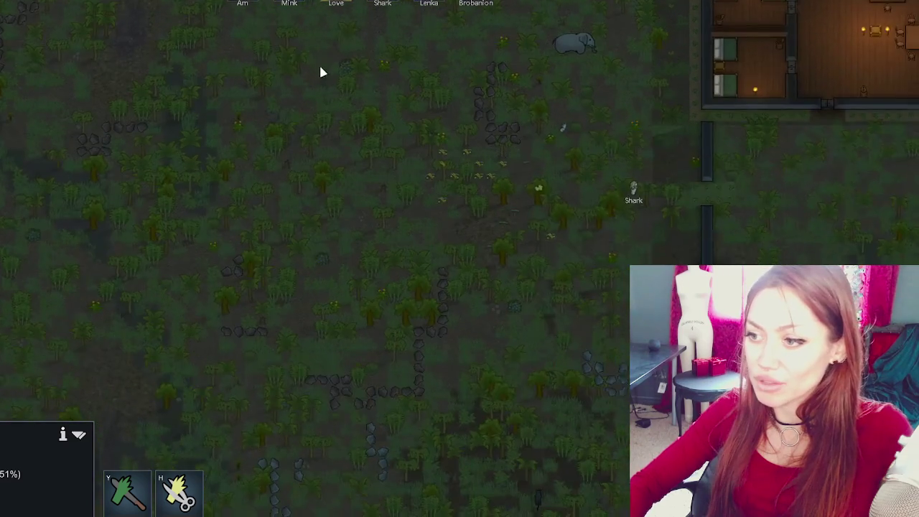
key(d)
key(s)
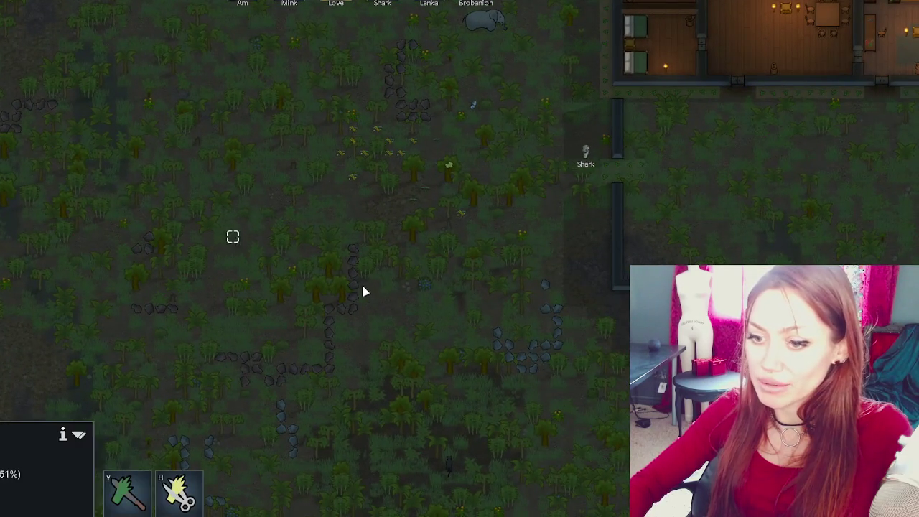
key(d)
key(s)
key(w)
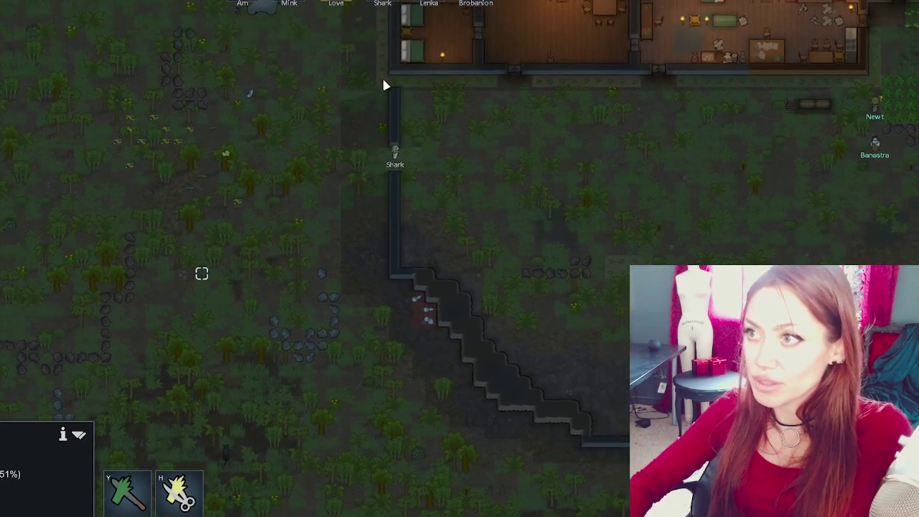
click(402, 153)
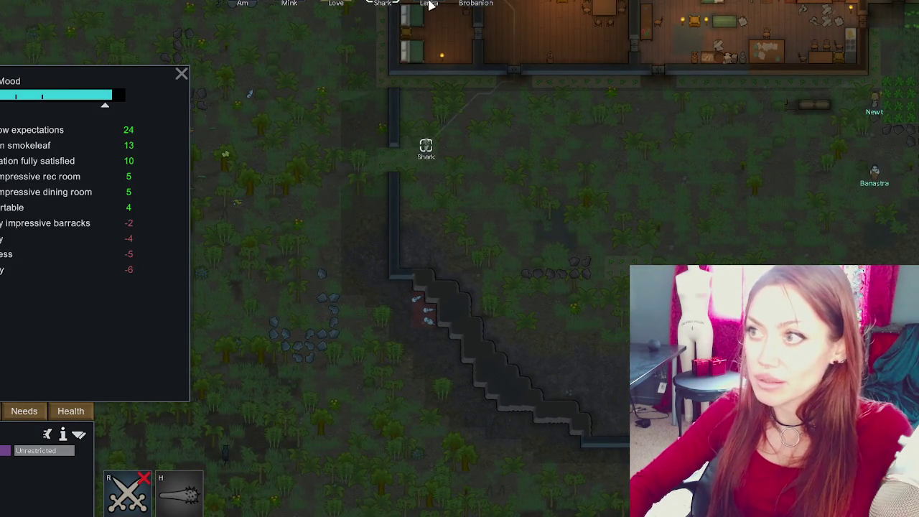
click(429, 5)
click(382, 4)
click(346, 3)
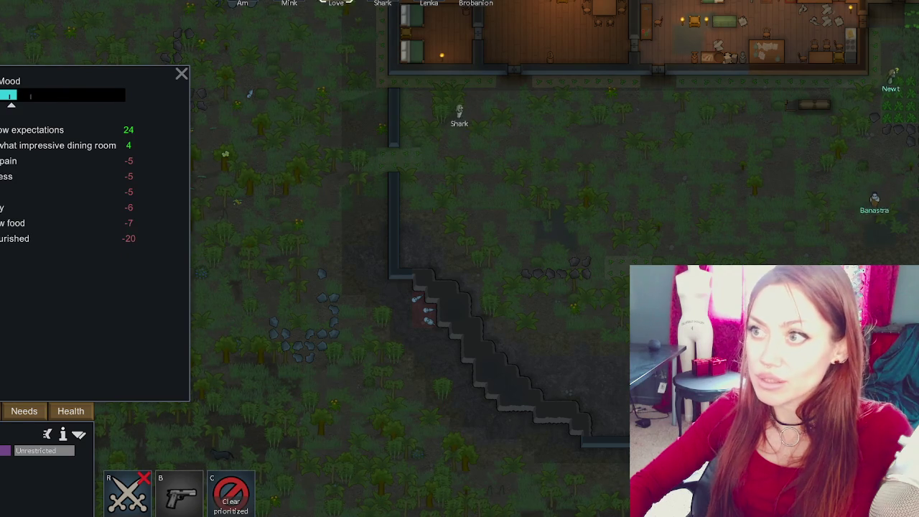
click(289, 3)
click(243, 4)
- Mark a plant for harvesting and have a colonist prioritize working on it
key(a)
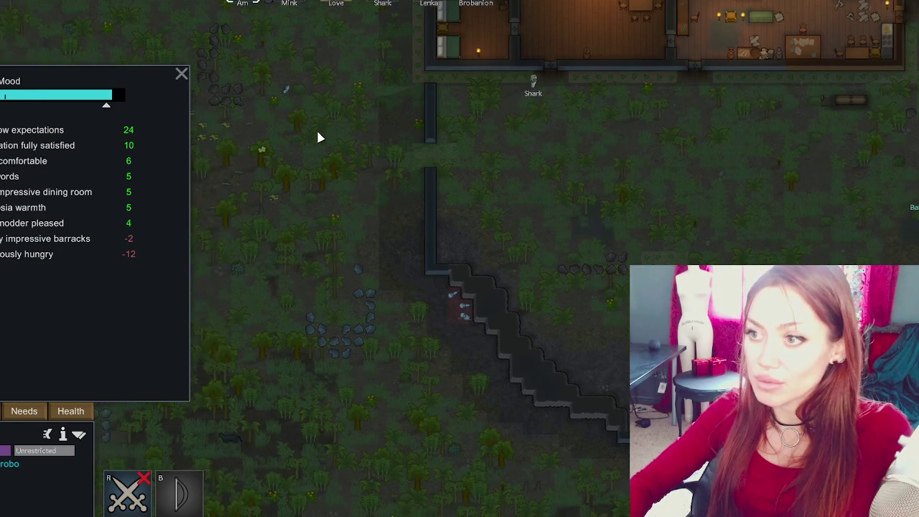
click(214, 277)
key(h)
click(429, 4)
right_click(213, 286)
click(244, 289)
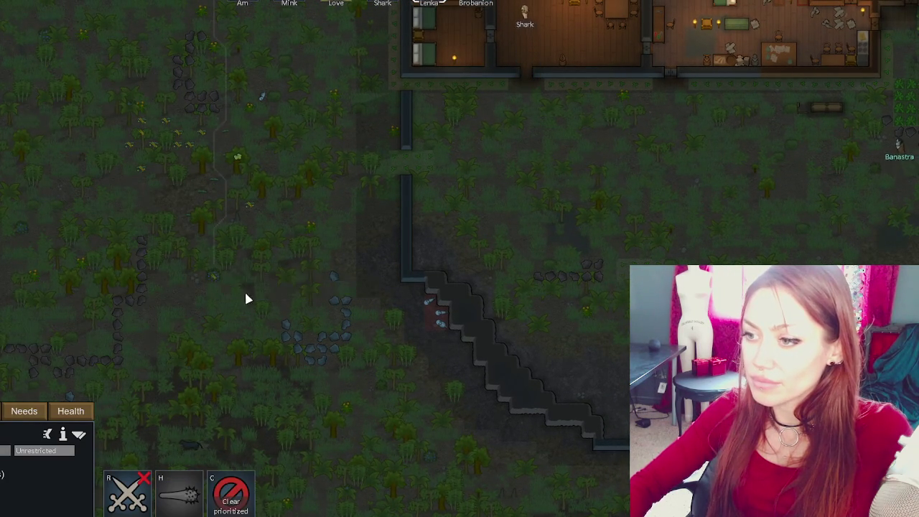
- Mark a berry bush for harvesting and order a colonist to prioritize harvesting it
key(s)
key(a)
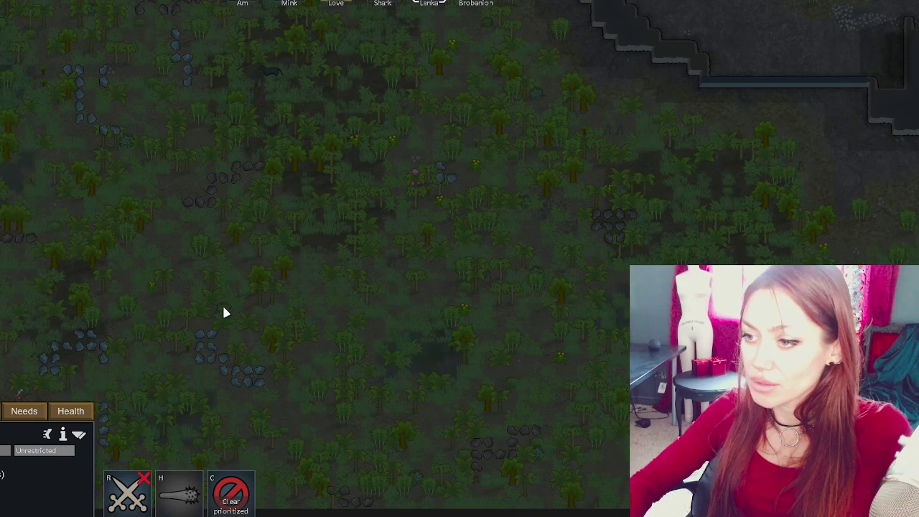
click(223, 310)
click(287, 326)
click(224, 310)
key(h)
click(197, 351)
right_click(226, 309)
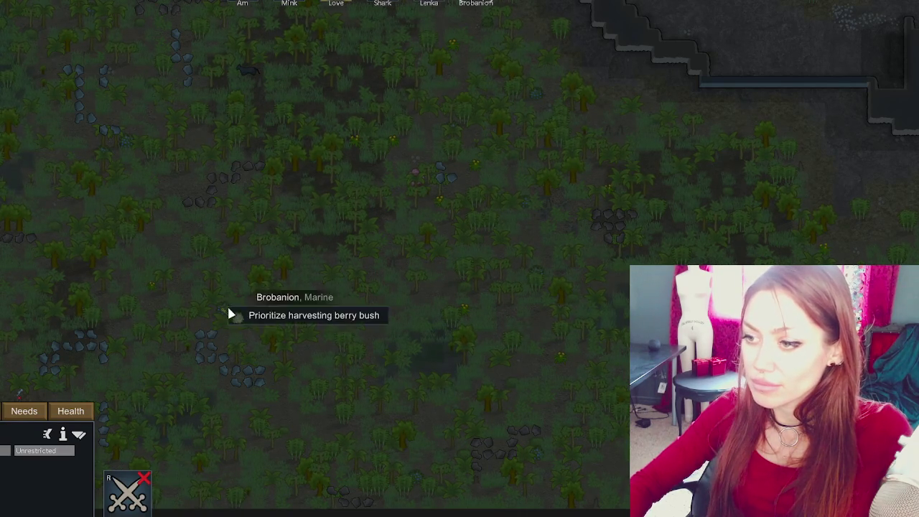
click(278, 318)
- Inspect another plant and pan the view back south
key(w)
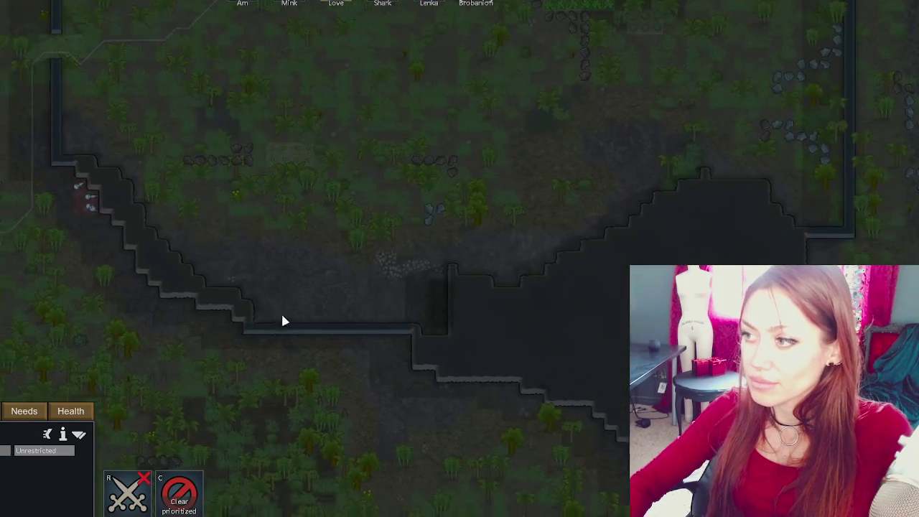
key(s)
click(146, 223)
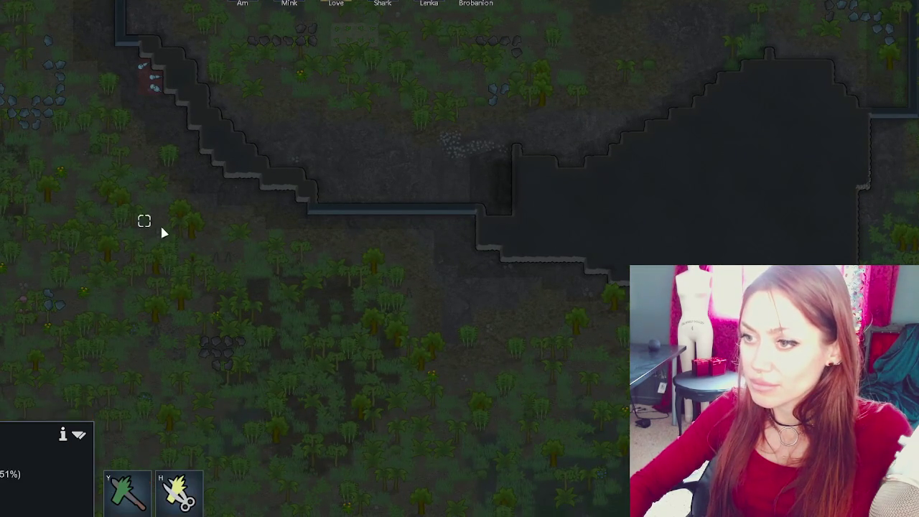
key(w)
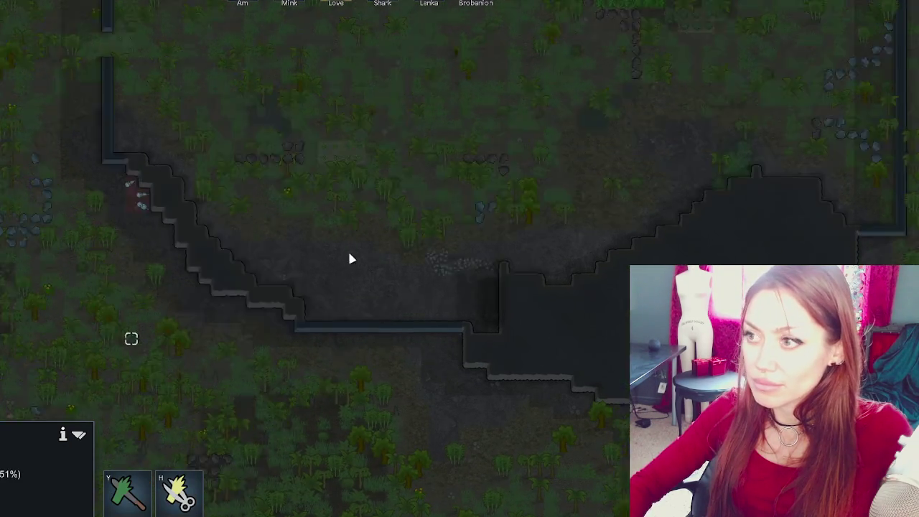
key(w)
key(s)
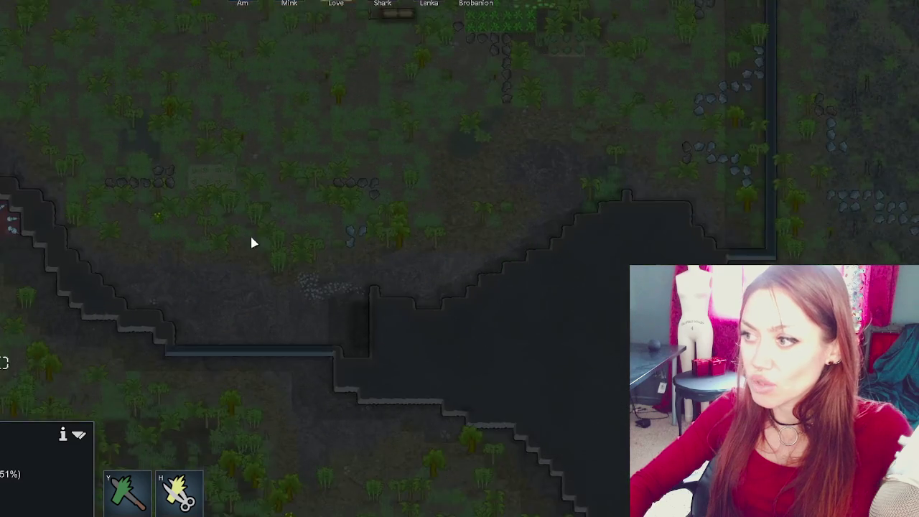
scroll(144, 186, down, 1)
key(w)
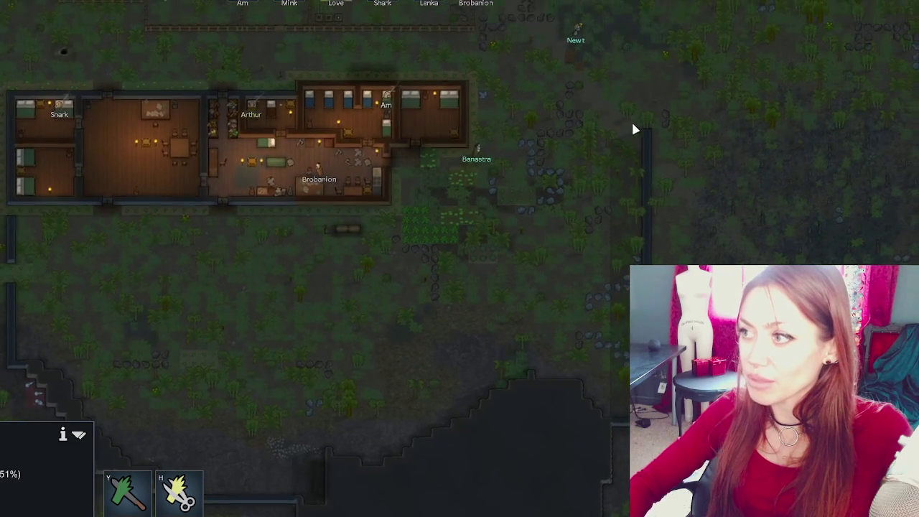
drag(277, 57, 308, 203)
mouse_move(431, 45)
mouse_down()
mouse_move(302, 208)
mouse_move(237, 239)
mouse_up()
click(445, 96)
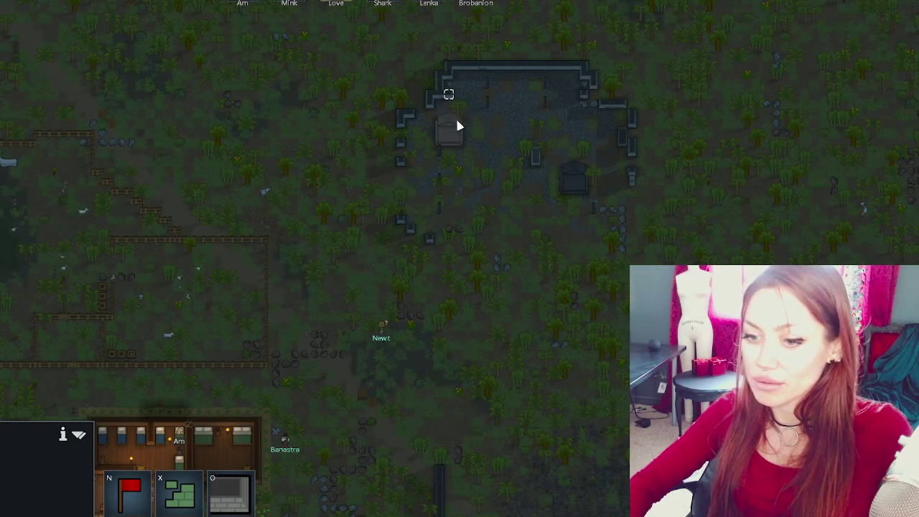
key(a)
key(w)
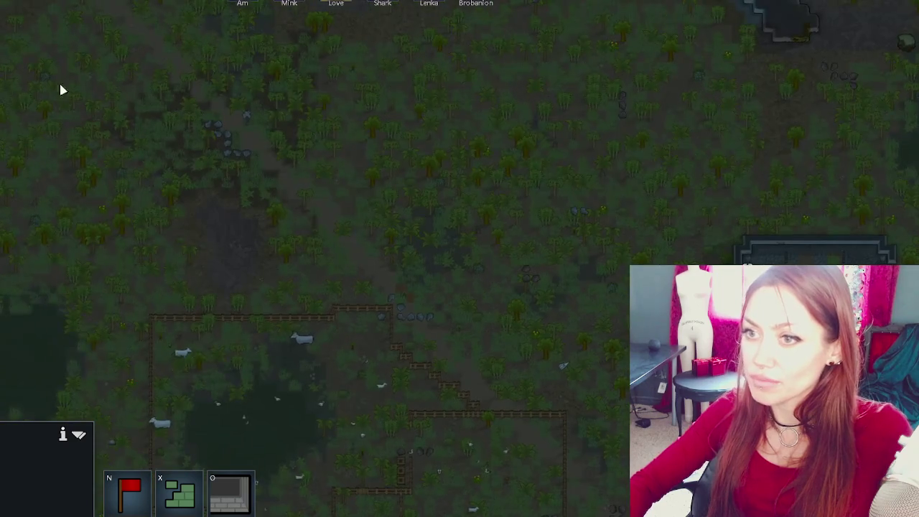
key(w)
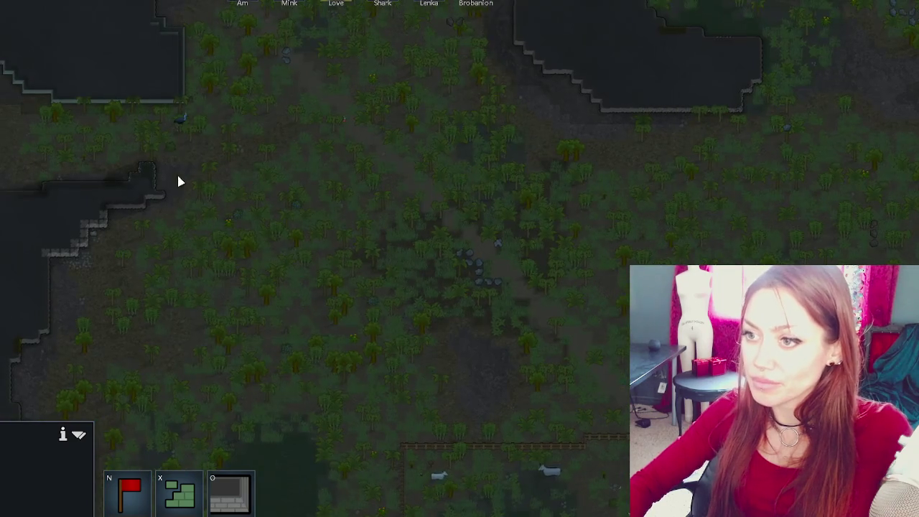
click(149, 181)
key(s)
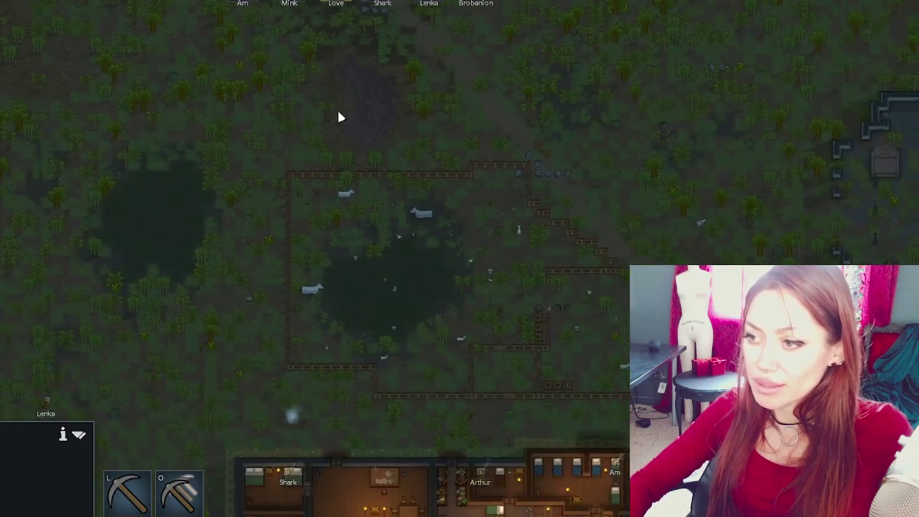
key(s)
key(d)
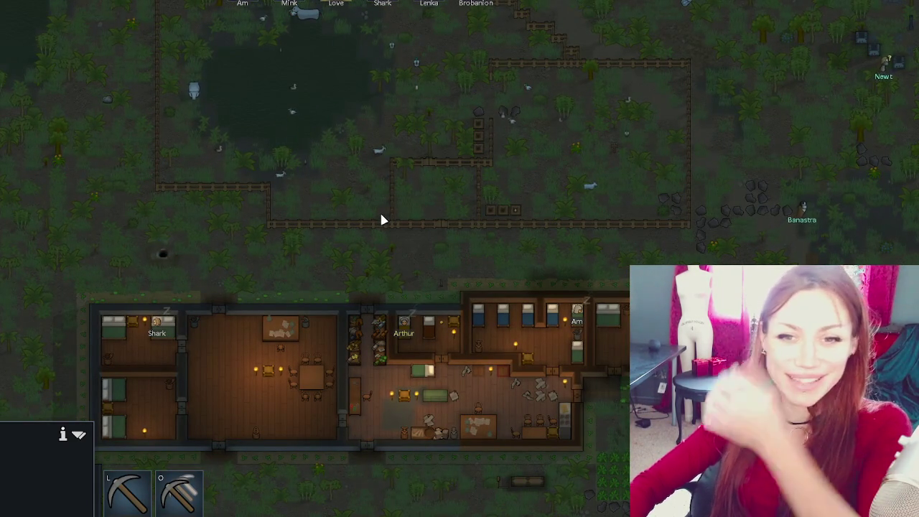
key(s)
key(d)
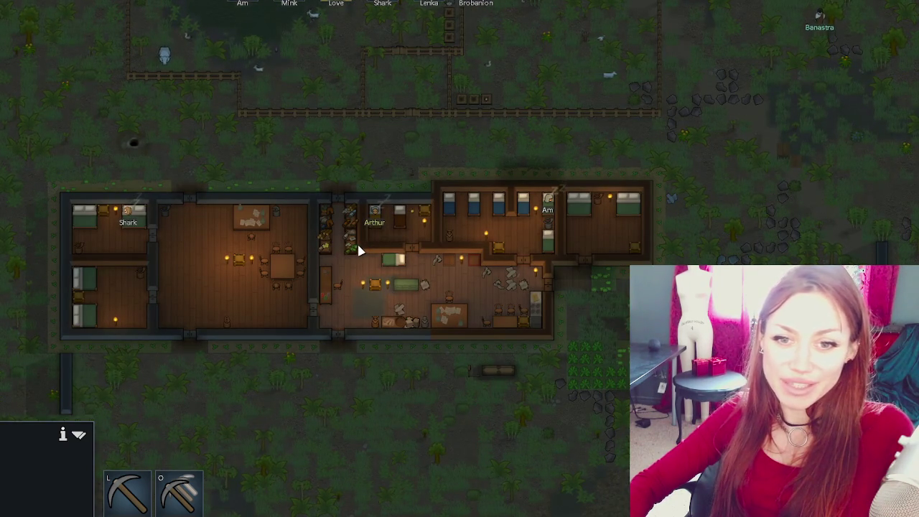
key(s)
key(a)
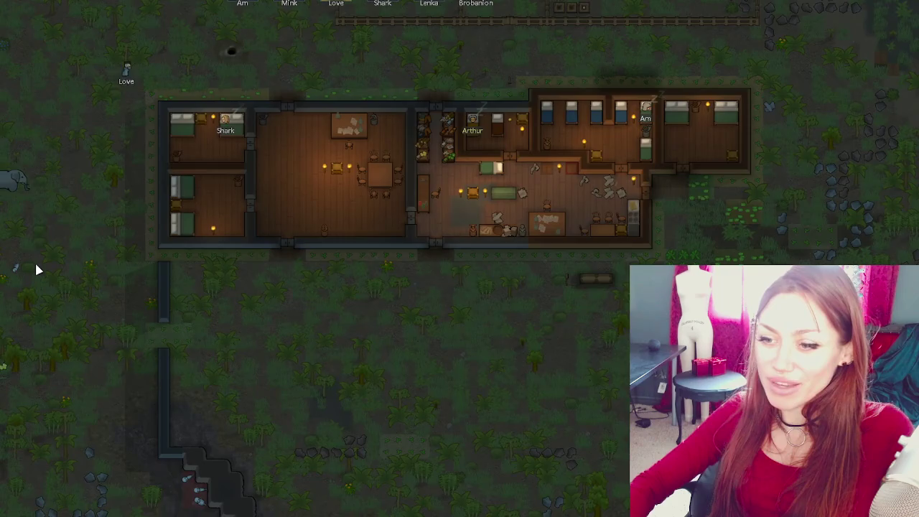
key(s)
key(a)
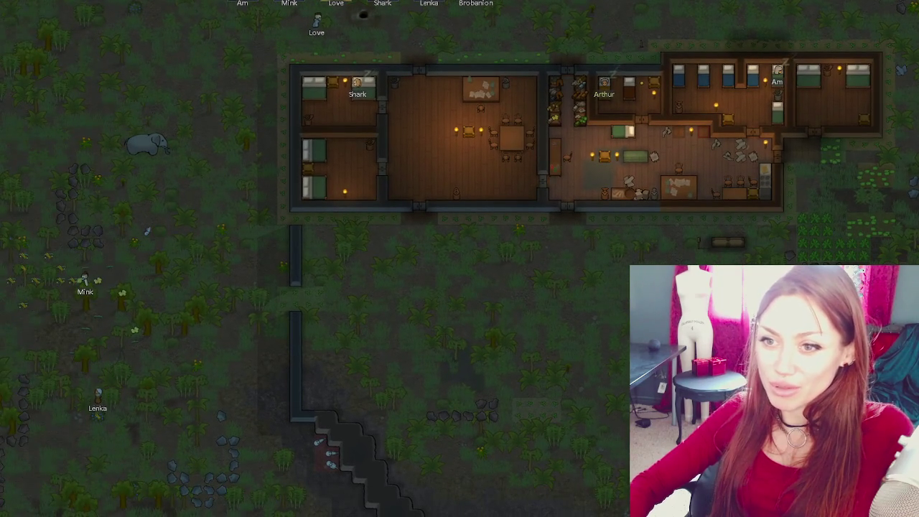
click(147, 326)
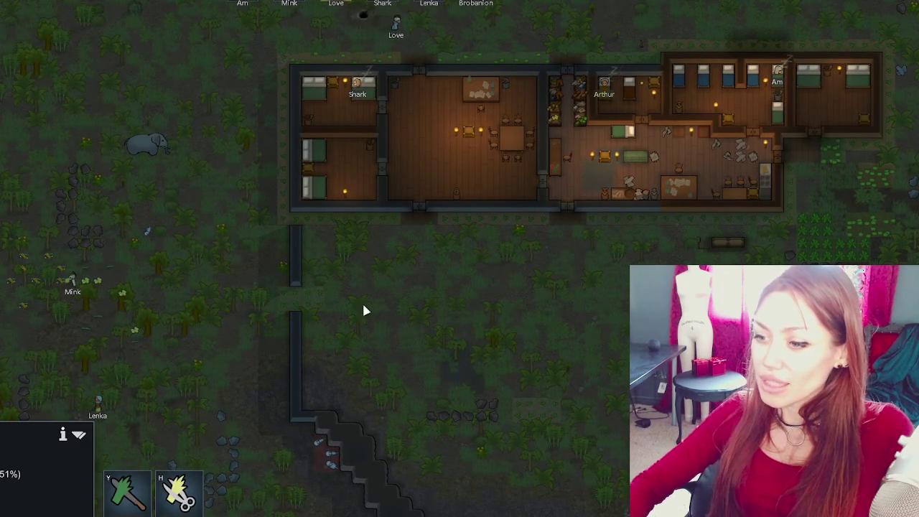
key(d)
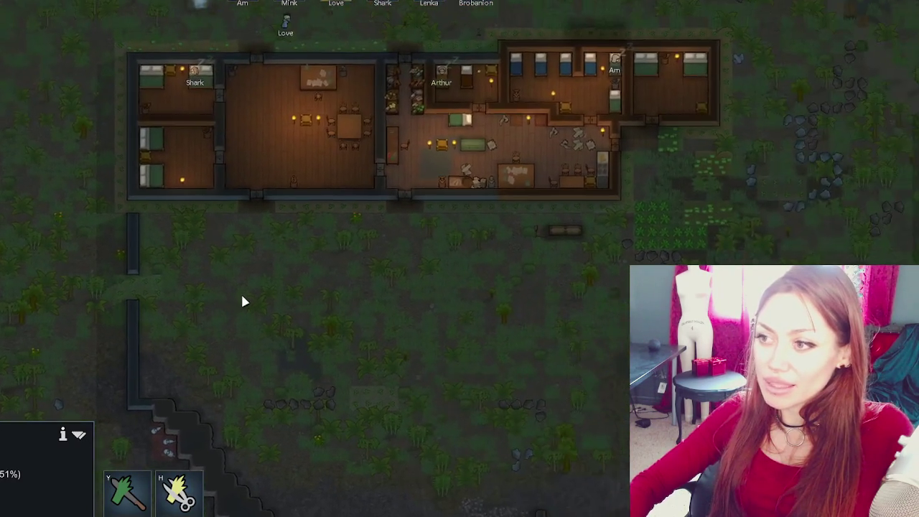
key(w)
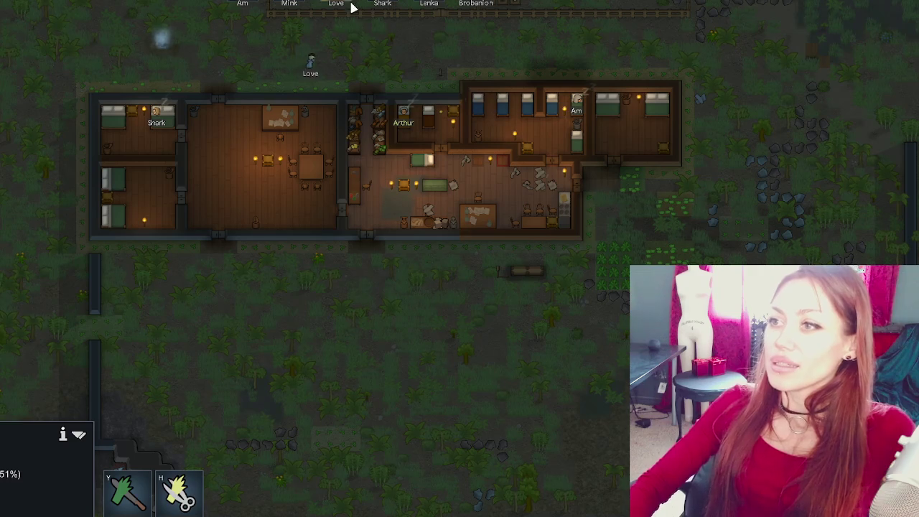
click(339, 6)
click(24, 411)
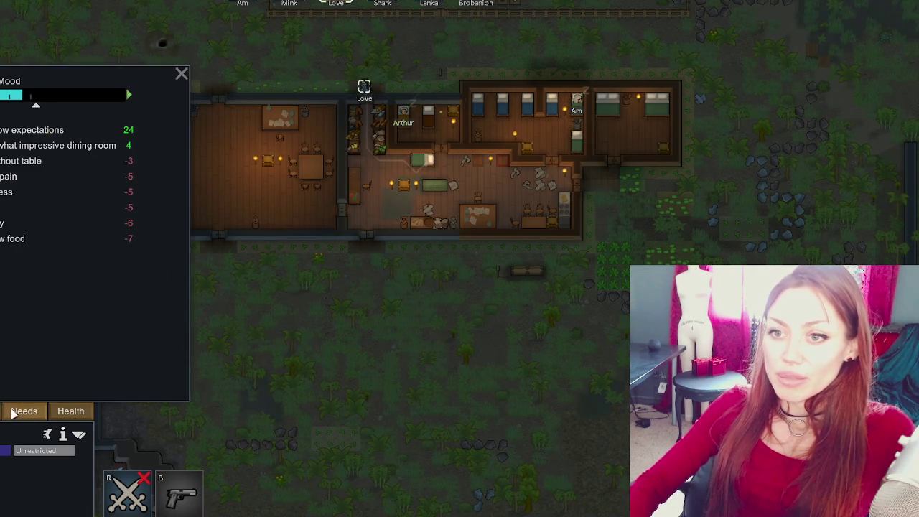
- Deselect Love and look over the jungle, fields and walls around the colony house
click(281, 358)
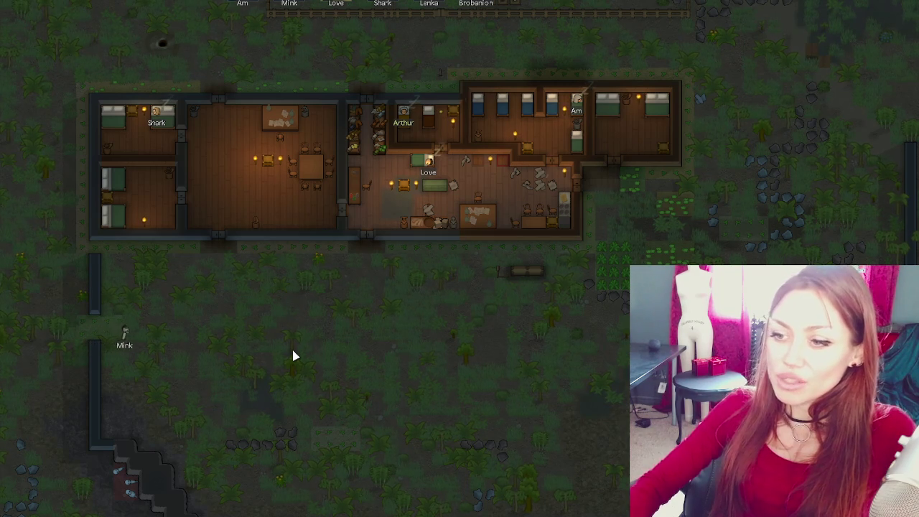
drag(655, 378, 554, 216)
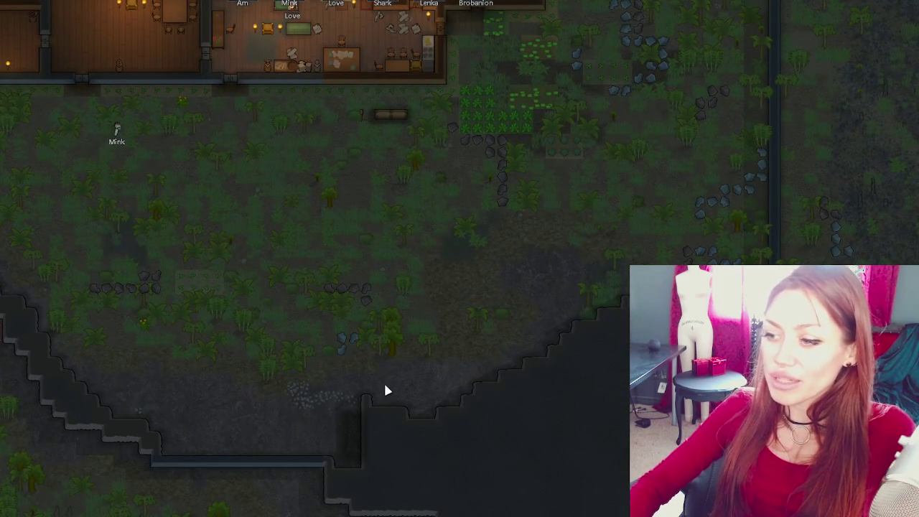
key(w)
key(a)
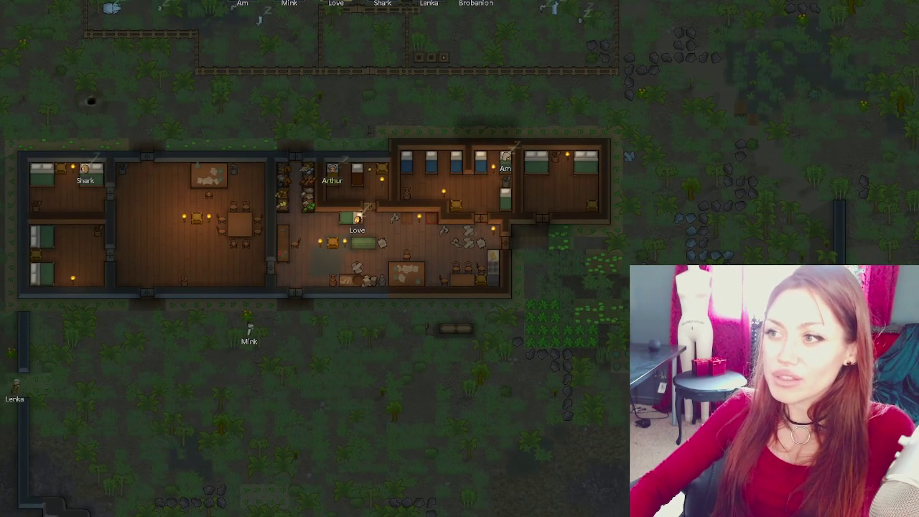
key(a)
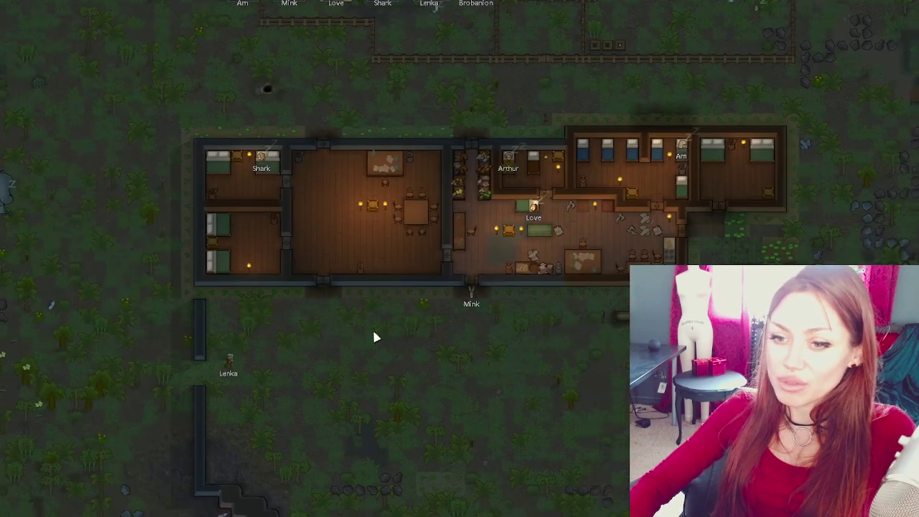
key(s)
key(a)
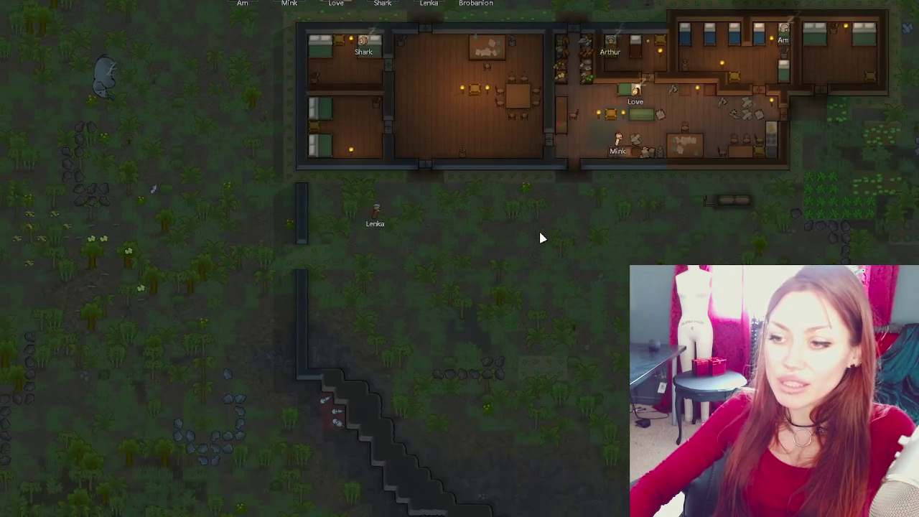
mouse_move(398, 327)
mouse_down()
mouse_move(572, 222)
mouse_move(165, 211)
mouse_move(127, 324)
mouse_move(327, 156)
mouse_up()
key(w)
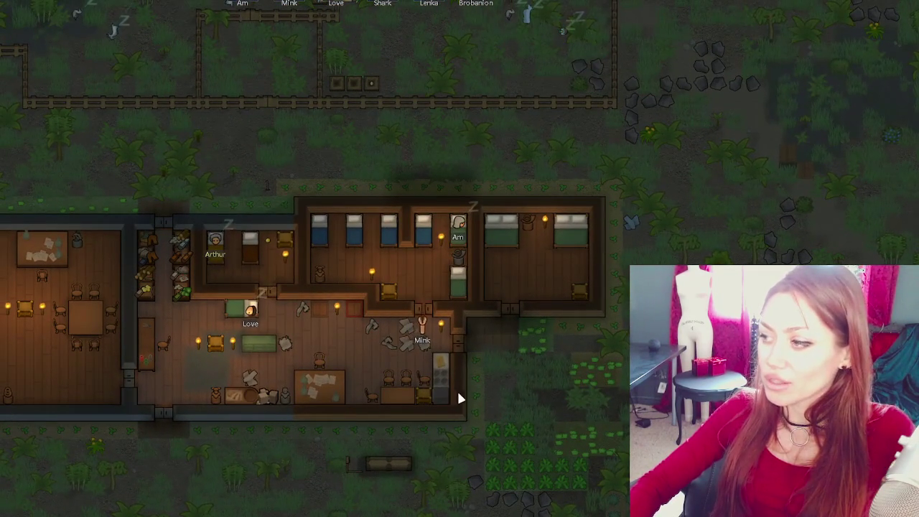
drag(484, 400, 549, 326)
- Zoom in on the western bedrooms and inspect the tool cabinet's room
scroll(549, 326, up, 3)
key(a)
mouse_move(333, 265)
mouse_down()
mouse_move(100, 275)
mouse_move(129, 277)
mouse_up()
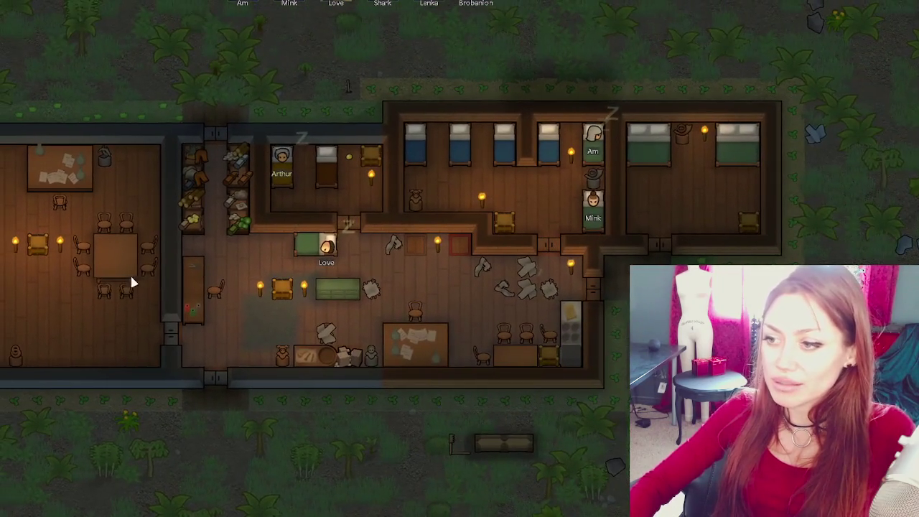
click(195, 292)
drag(196, 292, 247, 257)
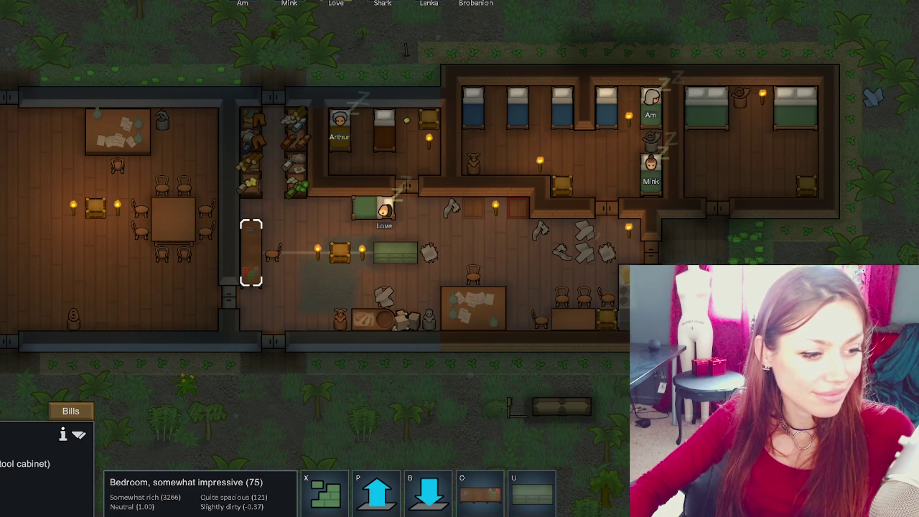
key(Escape)
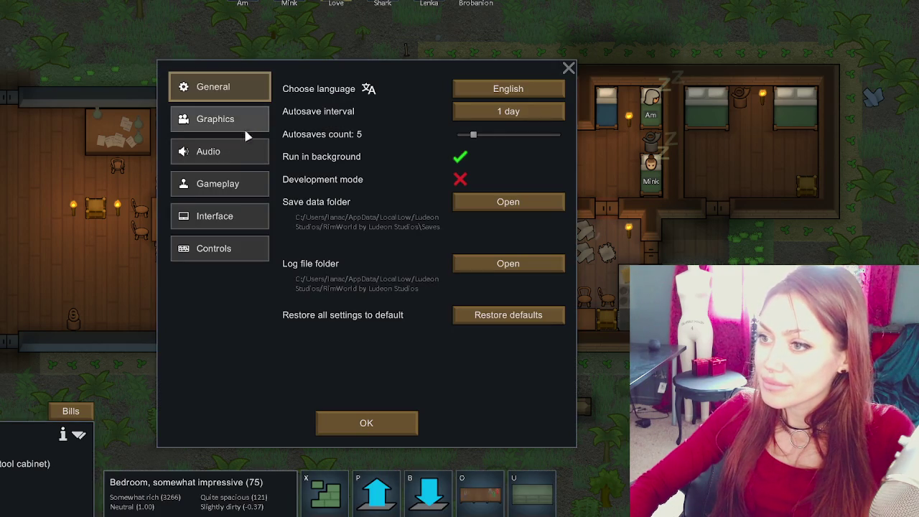
click(216, 151)
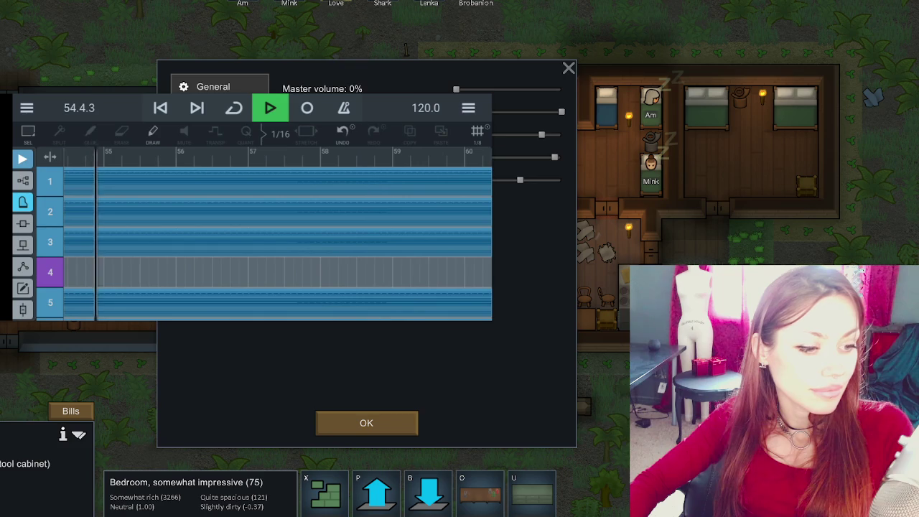
- Scroll through the Cubasis features page in Chrome and back up, then return to RimWorld
key(alt+Tab)
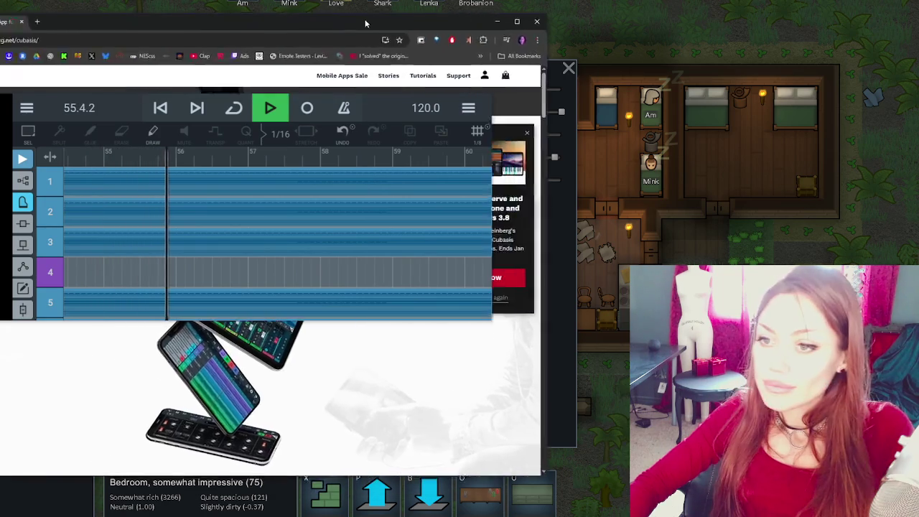
scroll(728, 248, down, 3)
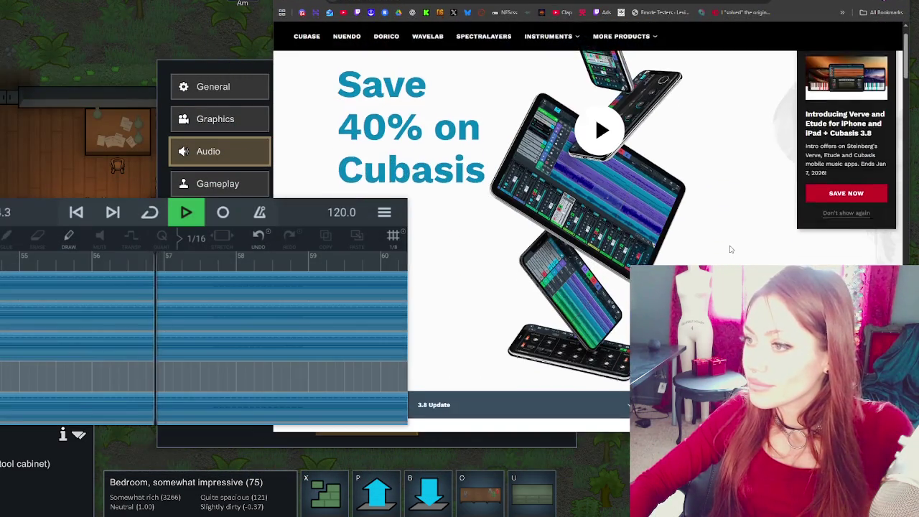
scroll(662, 195, down, 3)
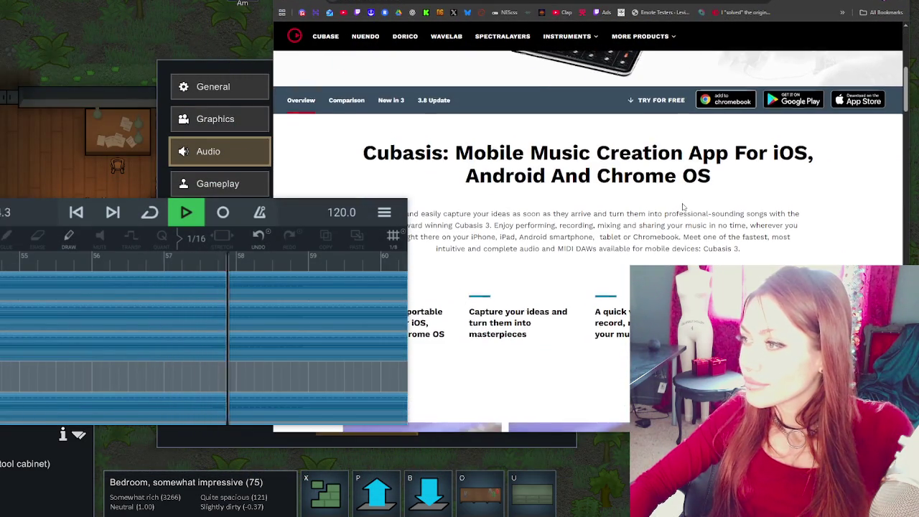
scroll(675, 201, down, 3)
scroll(682, 206, down, 5)
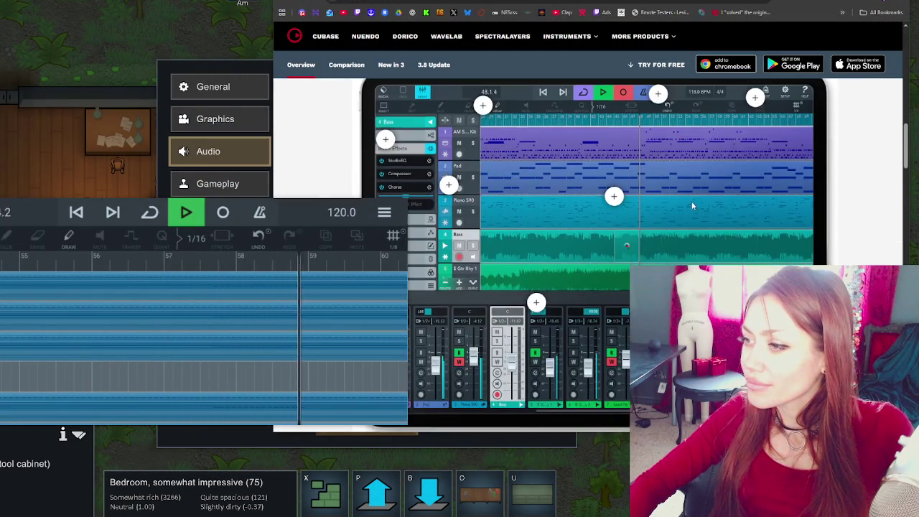
scroll(774, 209, up, 3)
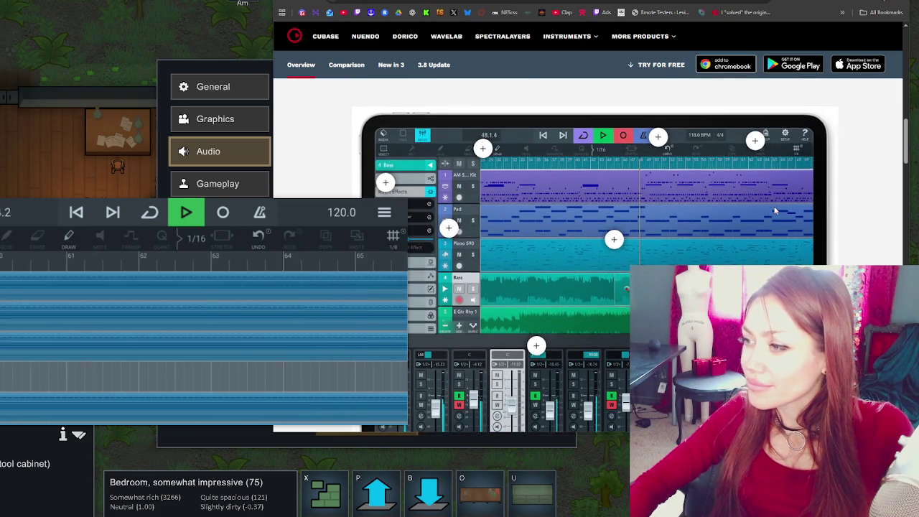
scroll(808, 141, up, 10)
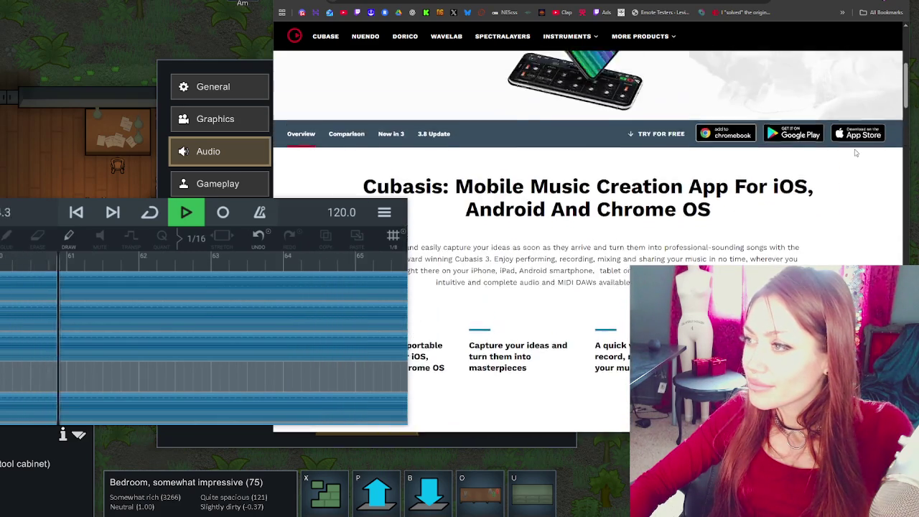
scroll(859, 154, up, 3)
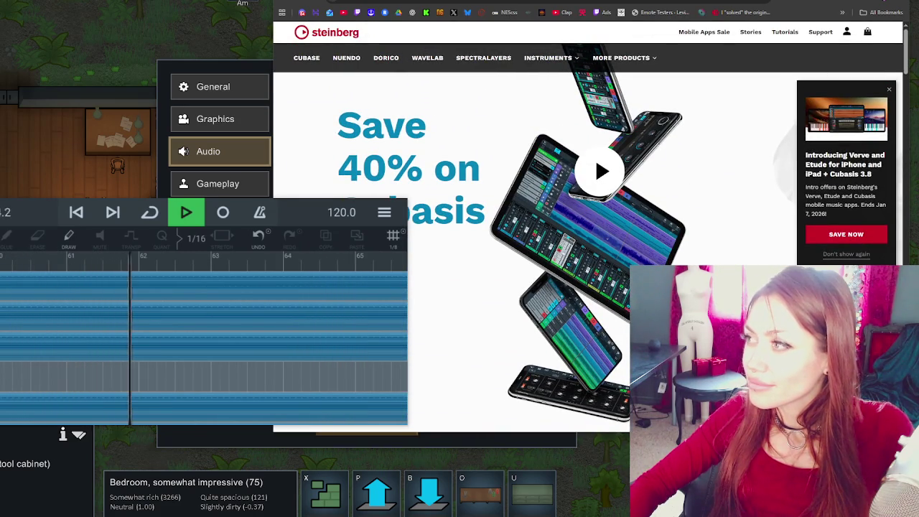
key(alt+Tab)
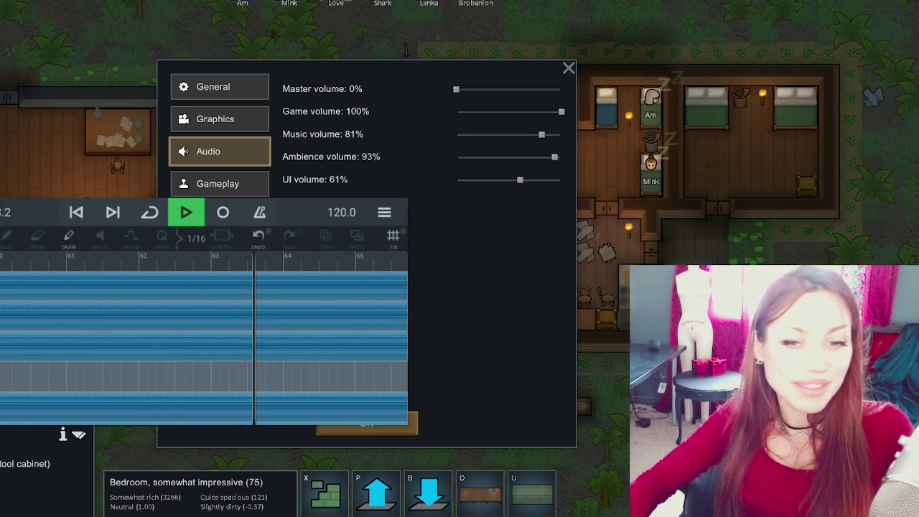
- Close the floating video window, then set master and game volume 100% and music 91%
click(402, 207)
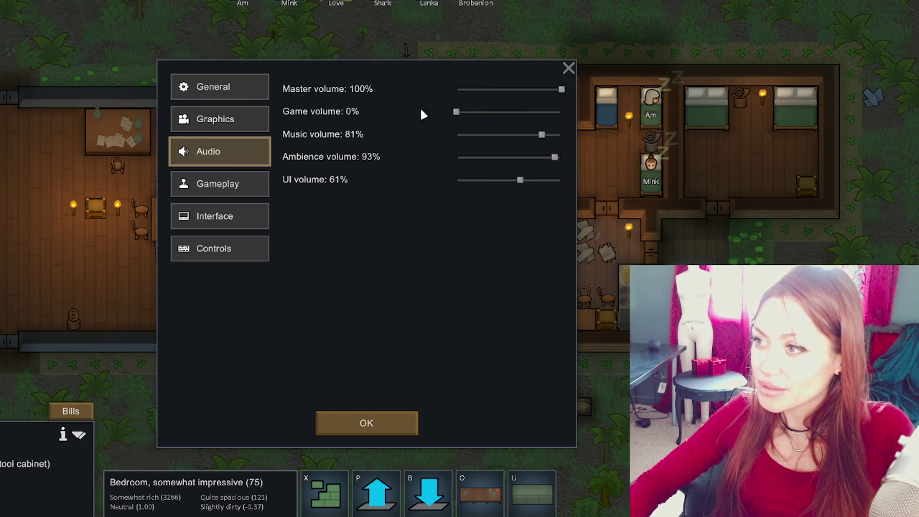
click(569, 68)
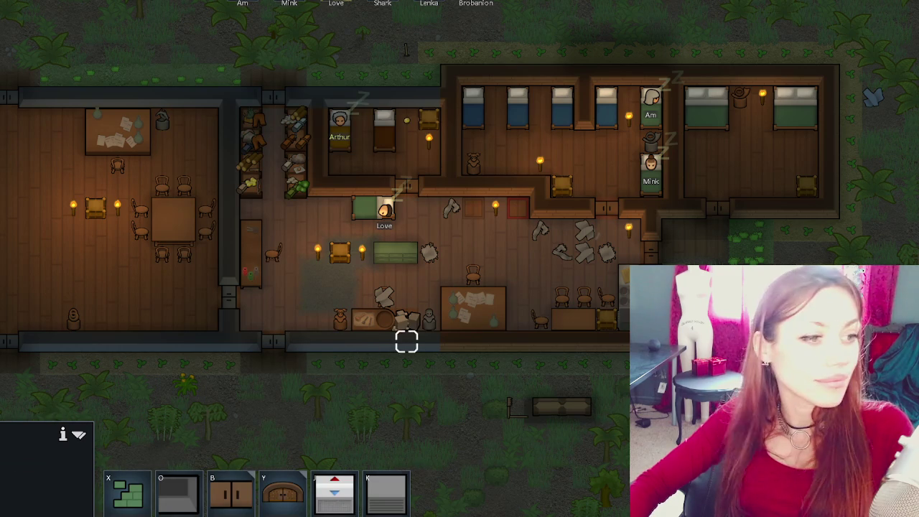
key(Escape)
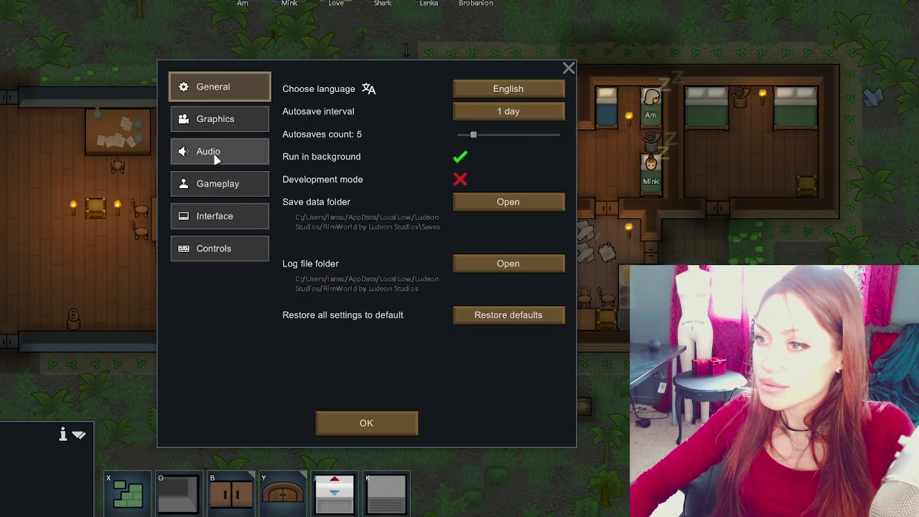
click(204, 152)
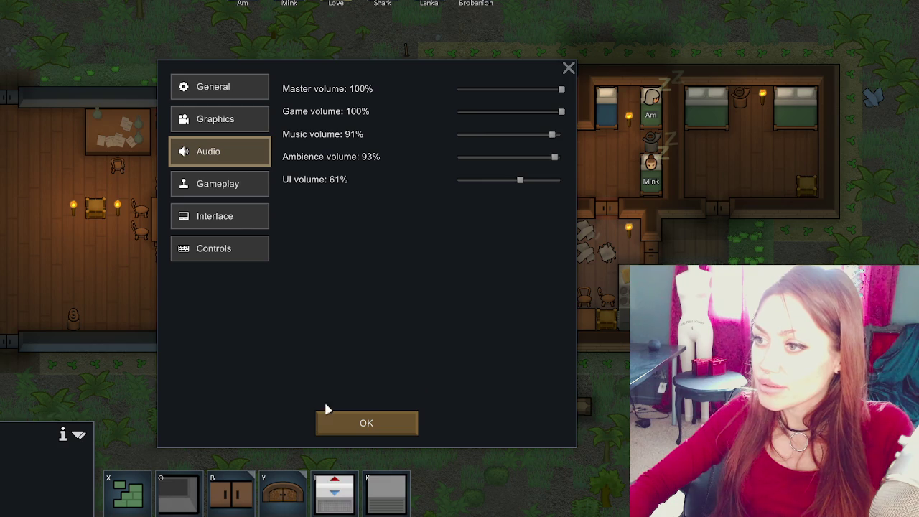
click(366, 423)
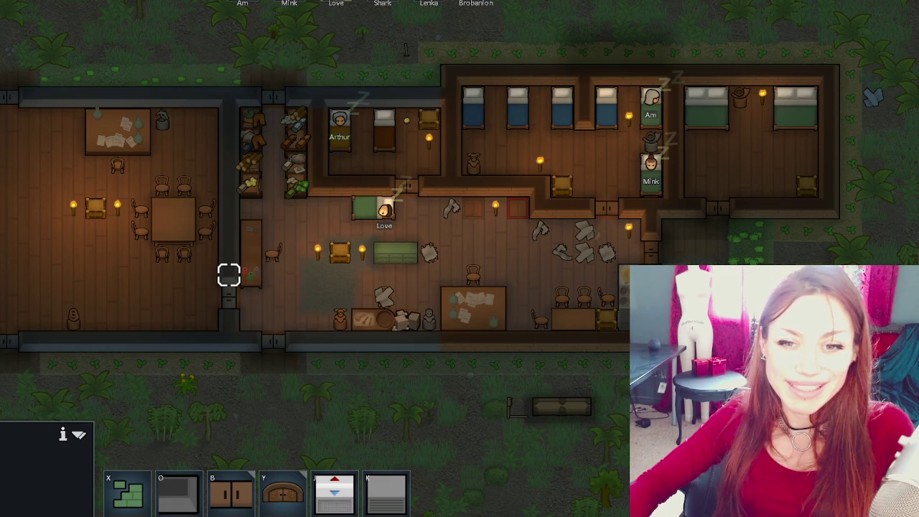
- Survey the colony's bedrooms and dining room by panning and zooming
key(d)
key(w)
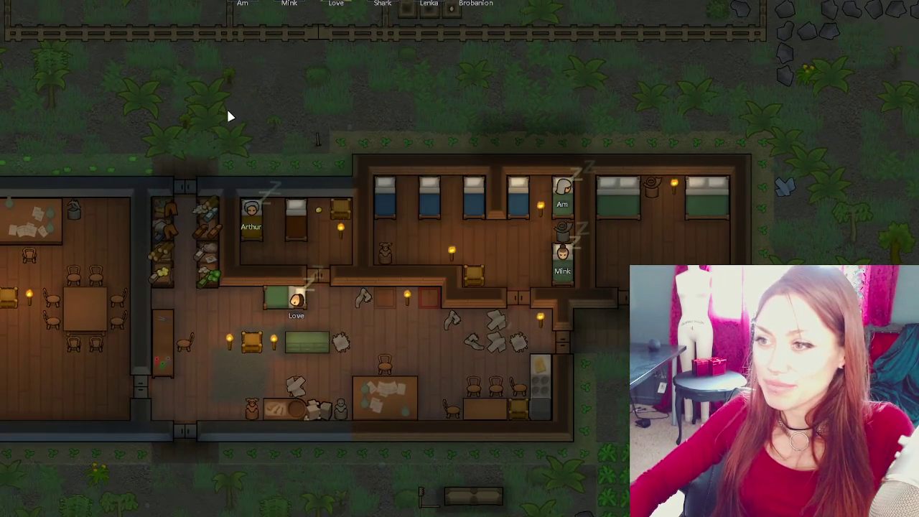
key(s)
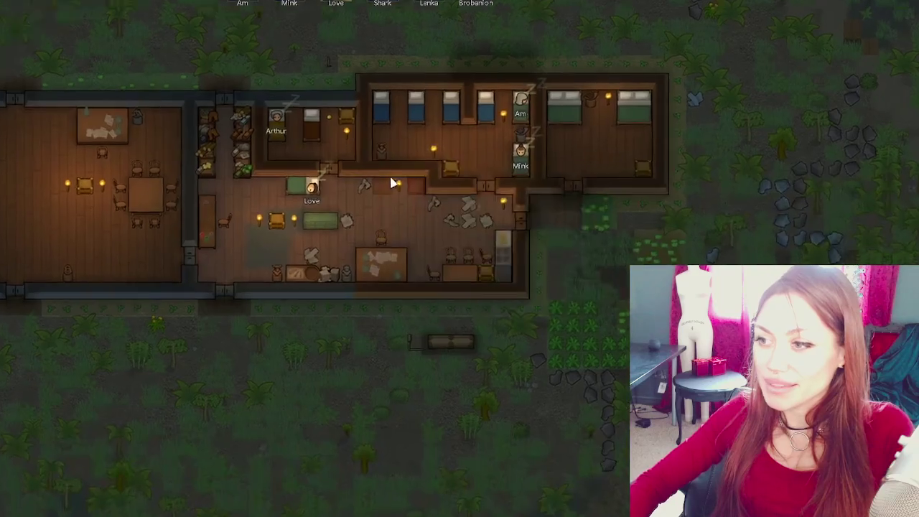
scroll(413, 194, up, 2)
key(a)
key(d)
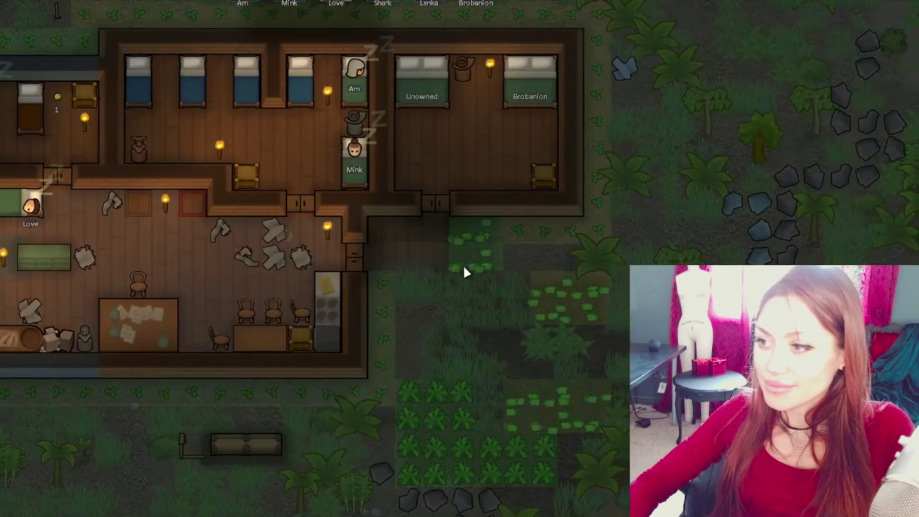
scroll(306, 447, down, 3)
scroll(225, 378, up, 3)
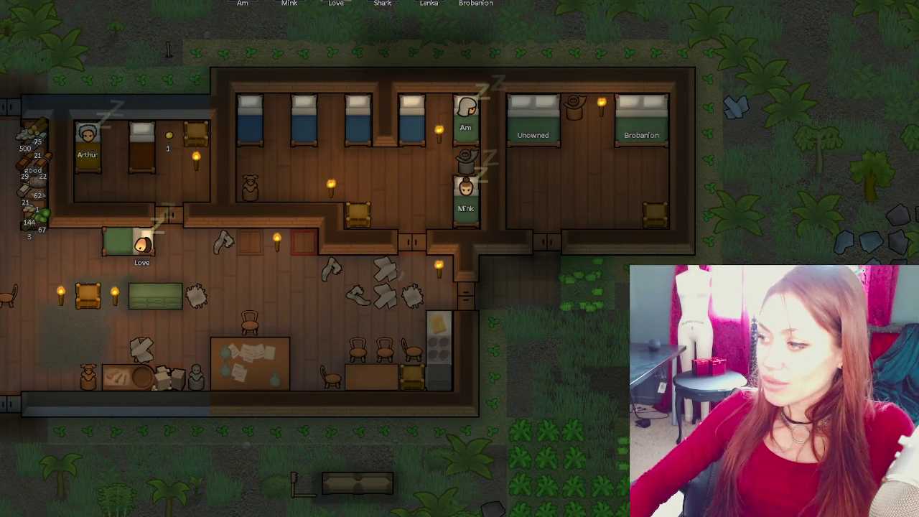
key(a)
key(d)
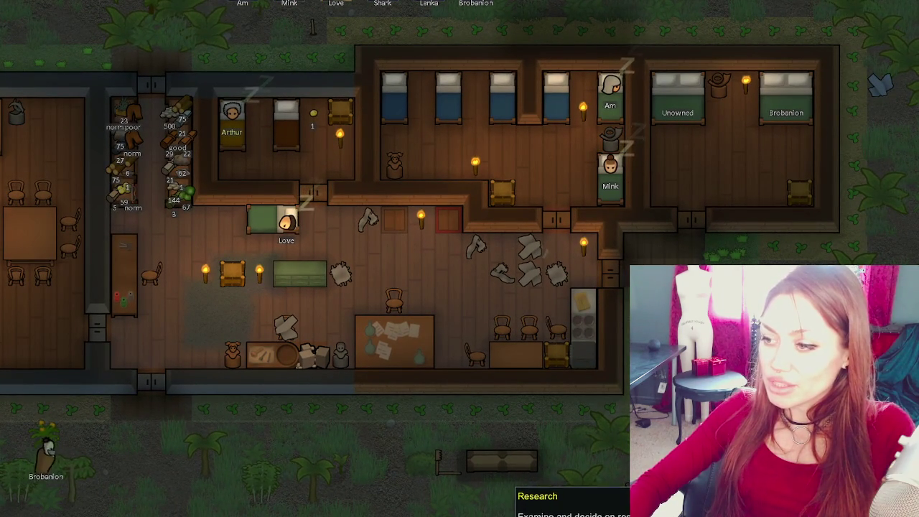
scroll(408, 373, down, 5)
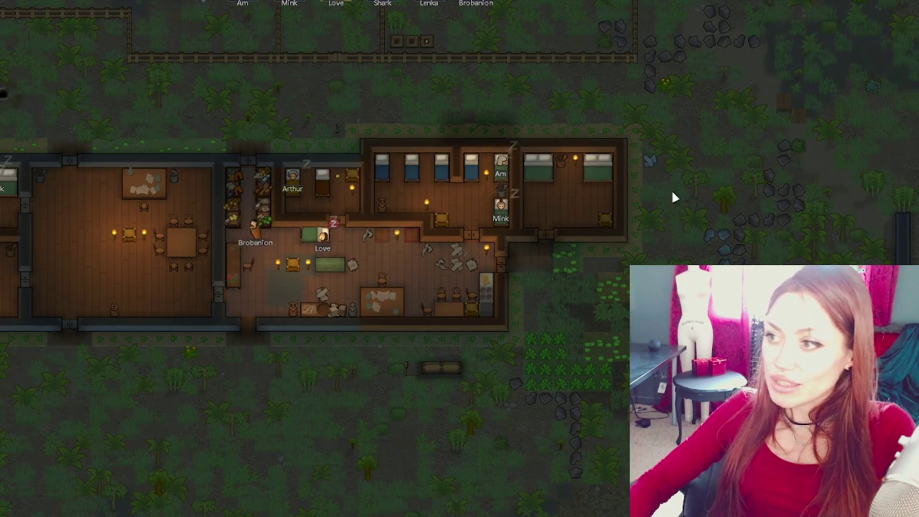
scroll(554, 319, up, 2)
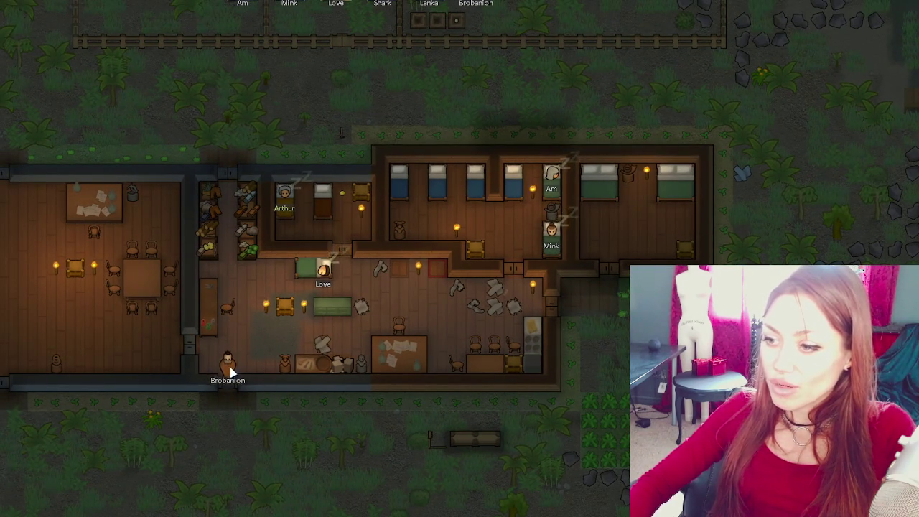
- Review Brobanion's Social, Health, Needs and Bio tabs, then close his panel
click(228, 363)
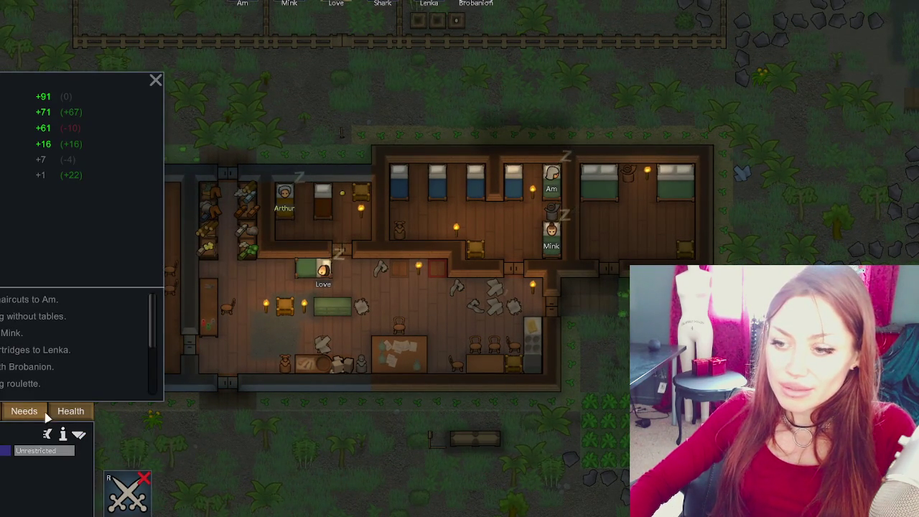
click(71, 412)
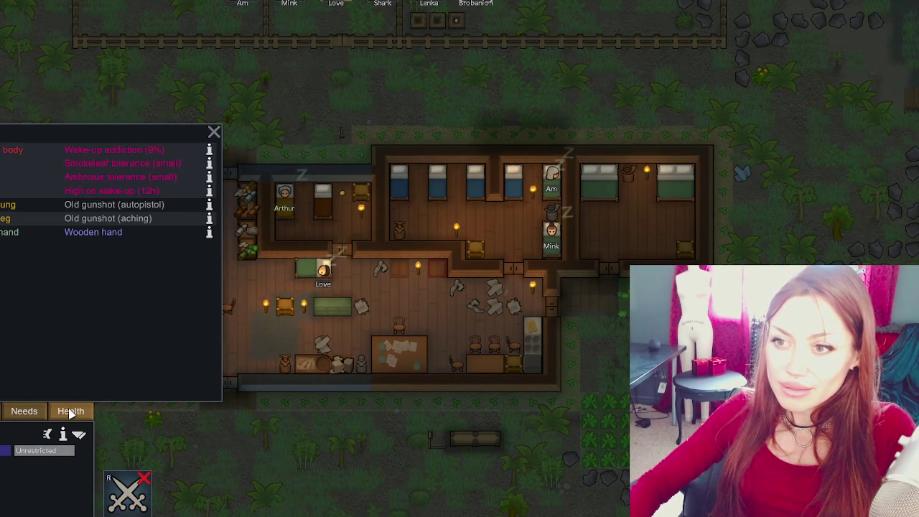
click(25, 412)
click(27, 412)
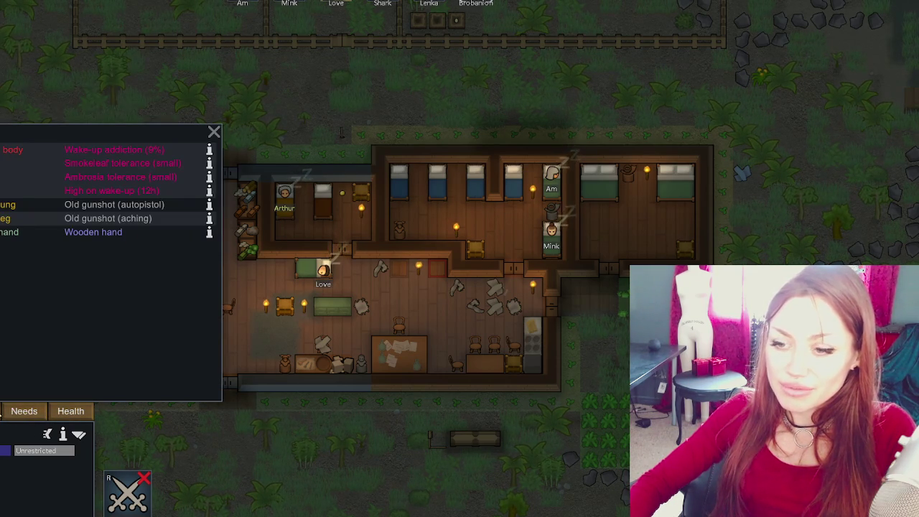
click(2, 412)
click(250, 431)
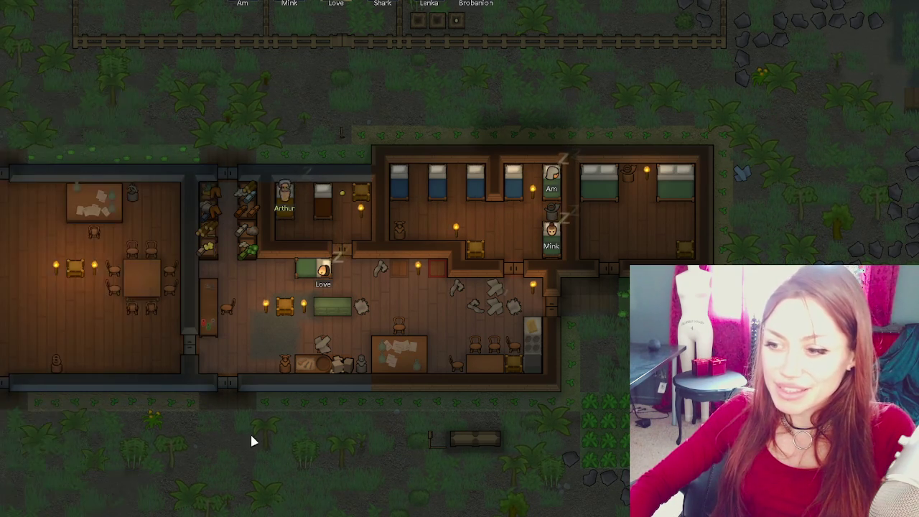
- Mark a jungle plant outside the colony for cutting, then inspect nearby plants
scroll(502, 287, up, 3)
drag(422, 321, 622, 208)
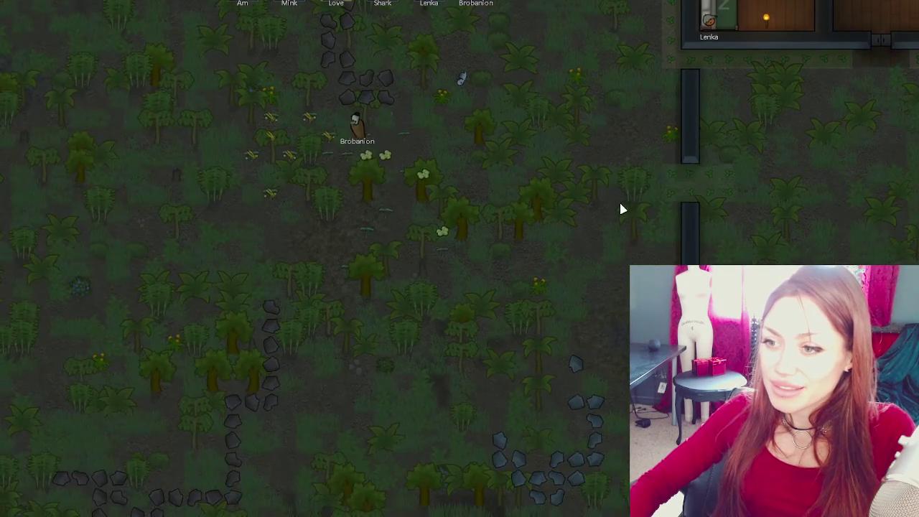
click(88, 289)
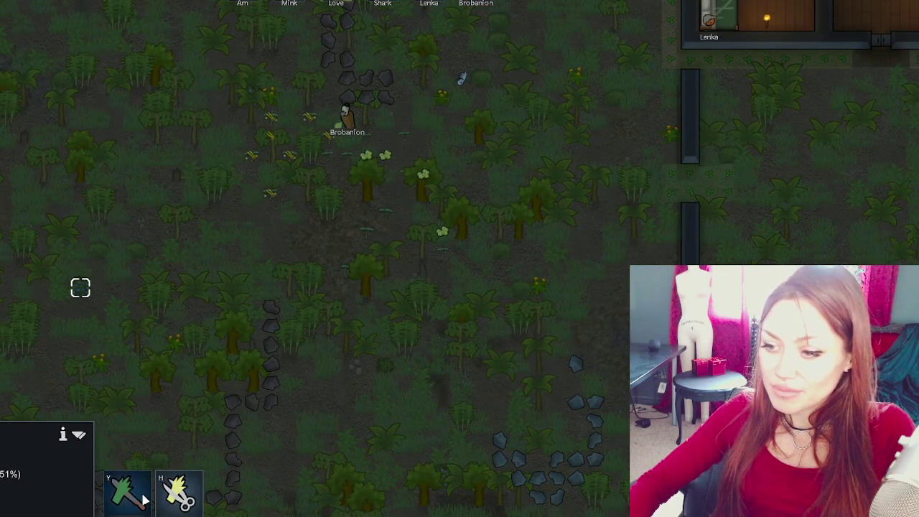
key(y)
key(w)
key(a)
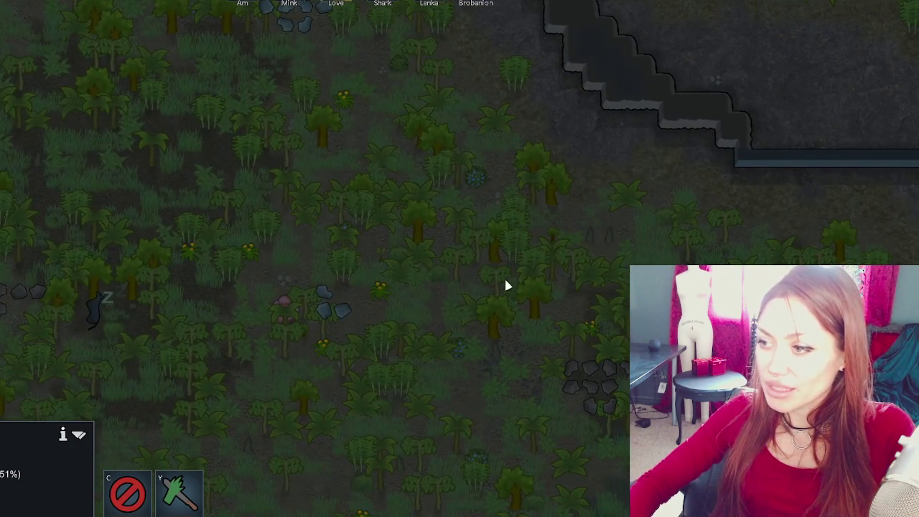
click(467, 178)
key(w)
key(d)
click(330, 307)
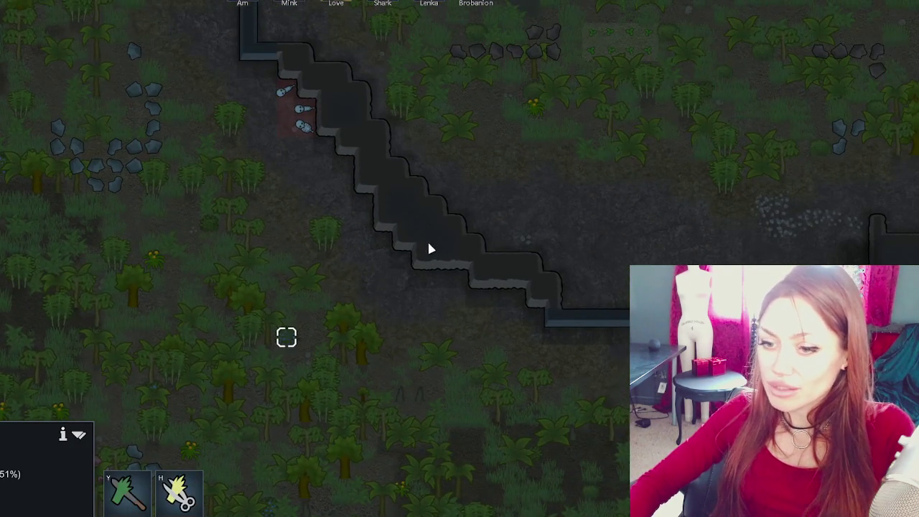
key(w)
key(d)
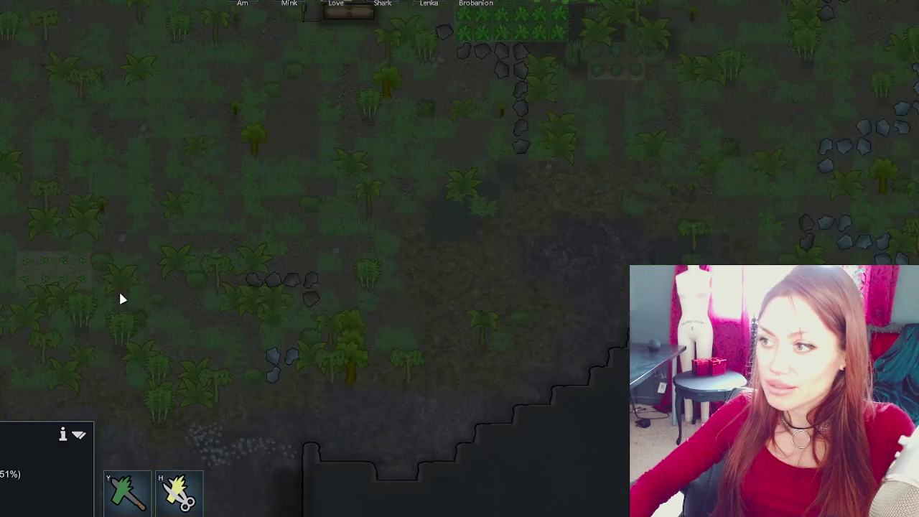
- Look over the fenced animal pen and the colony bedrooms and hall
key(w)
key(d)
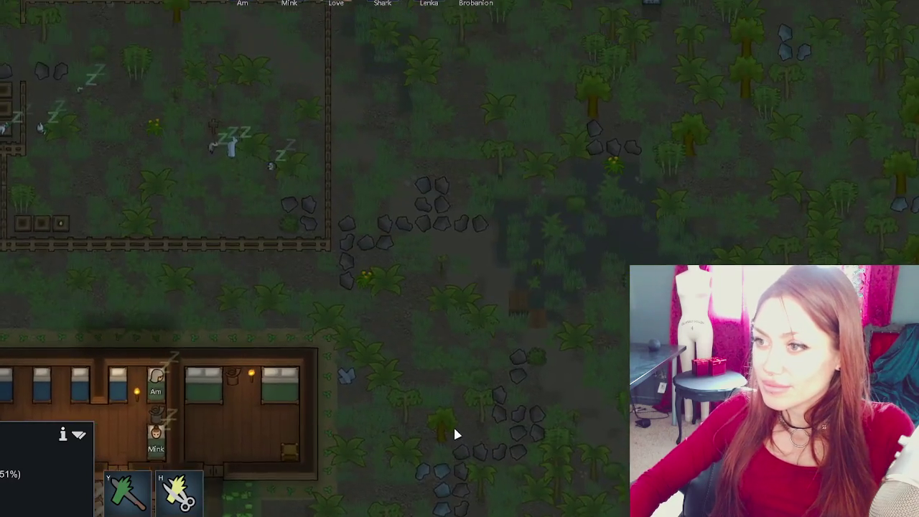
key(w)
key(a)
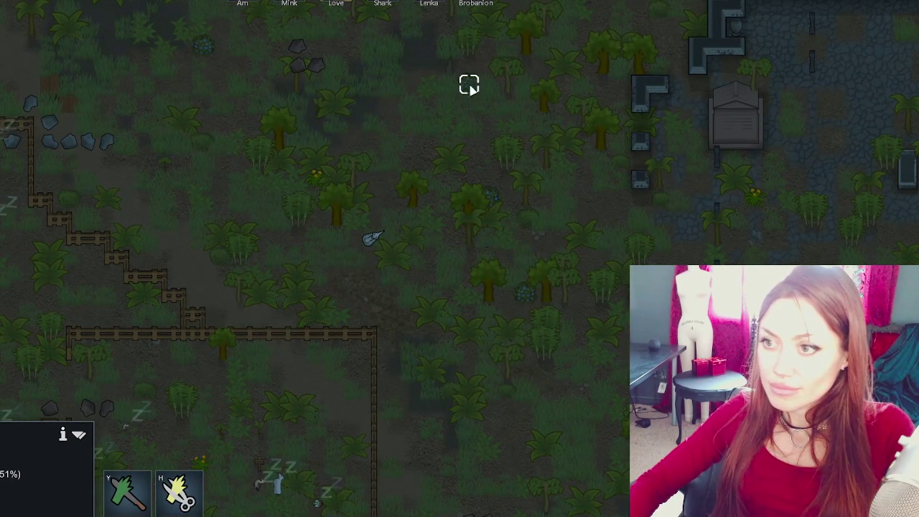
key(s)
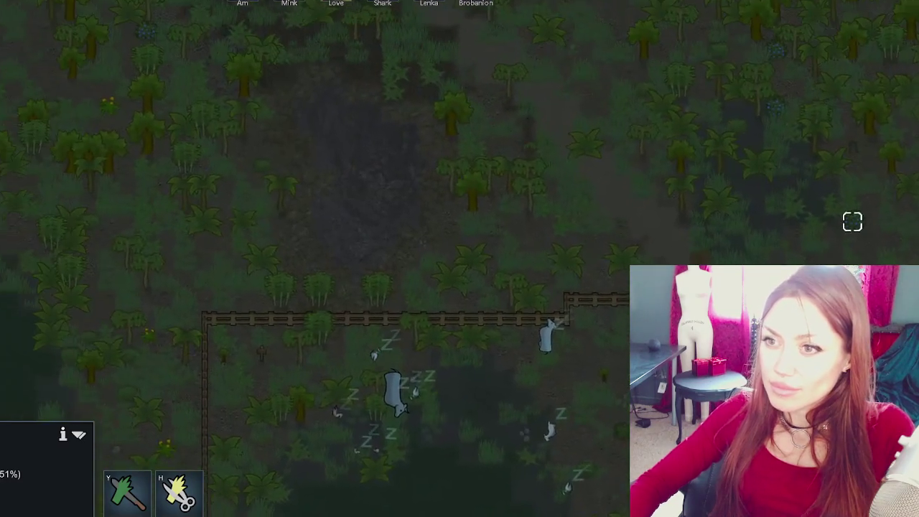
key(w)
key(a)
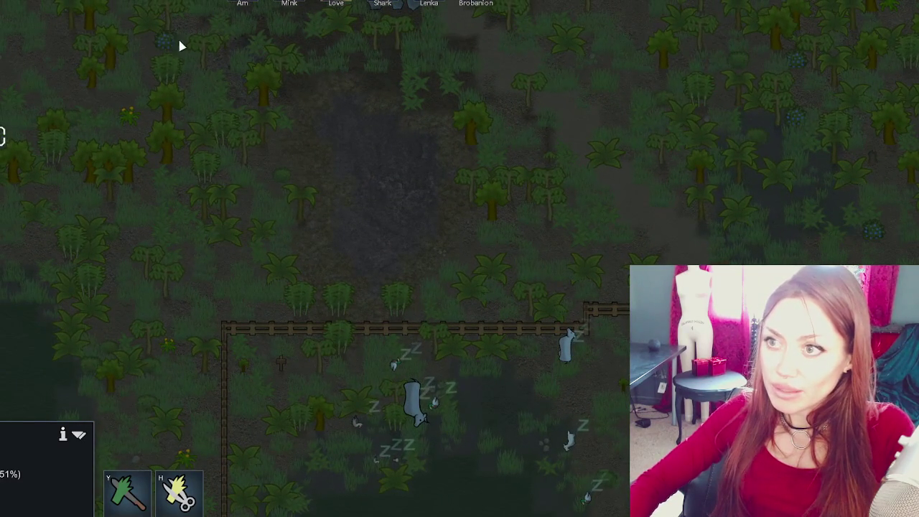
key(s)
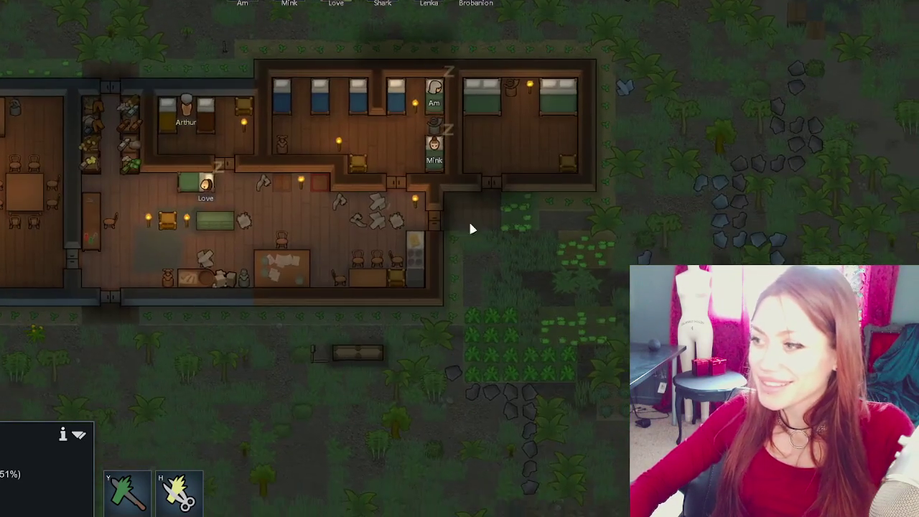
scroll(646, 260, down, 1)
- Center the view on the colony house and select colonists Am and Arthur
key(w)
key(d)
key(a)
key(s)
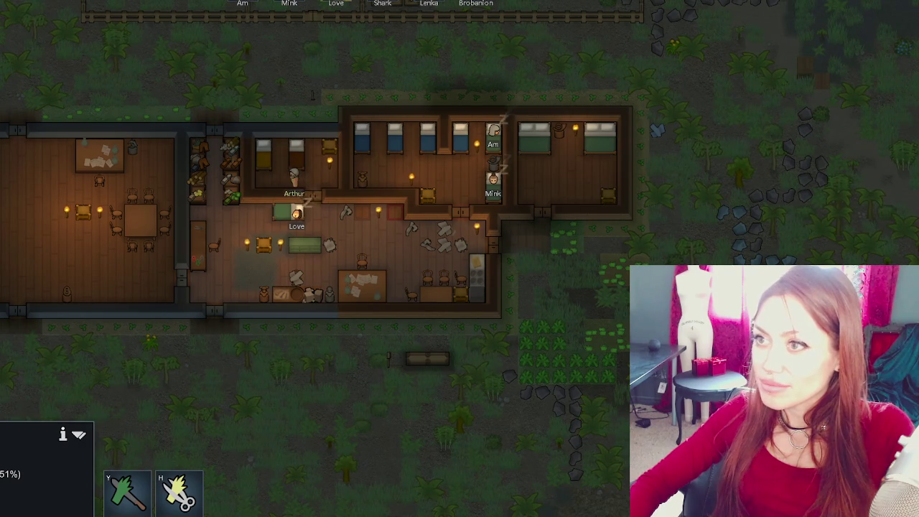
click(262, 3)
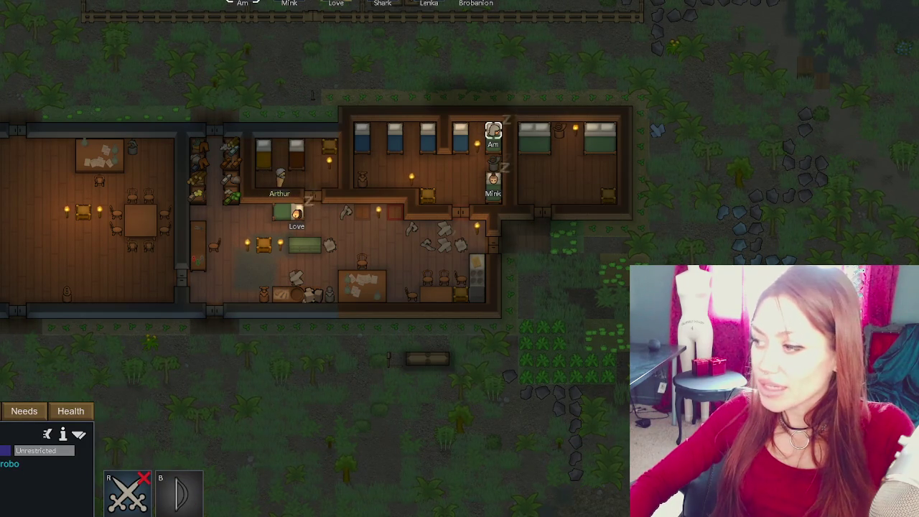
click(312, 165)
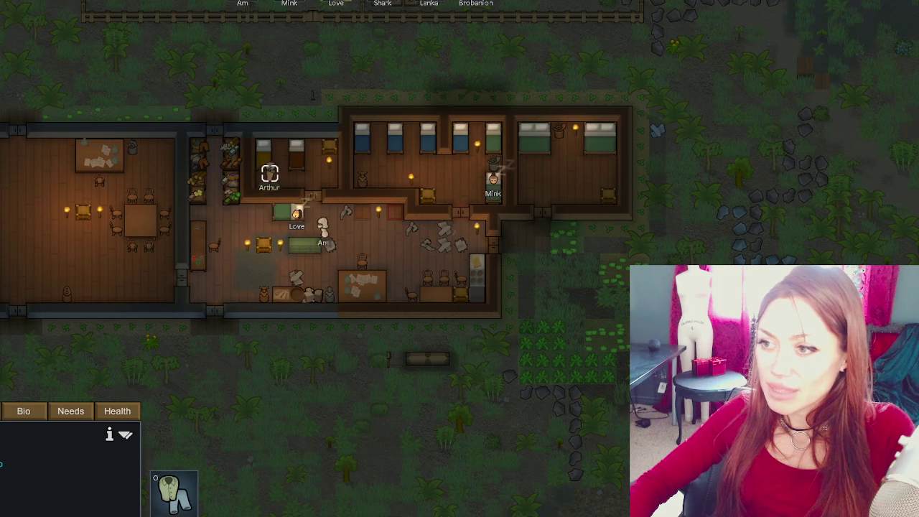
- Change the fifth colonist's Warden priority to 2 in the Work table, then view the pens above the base
key(F1)
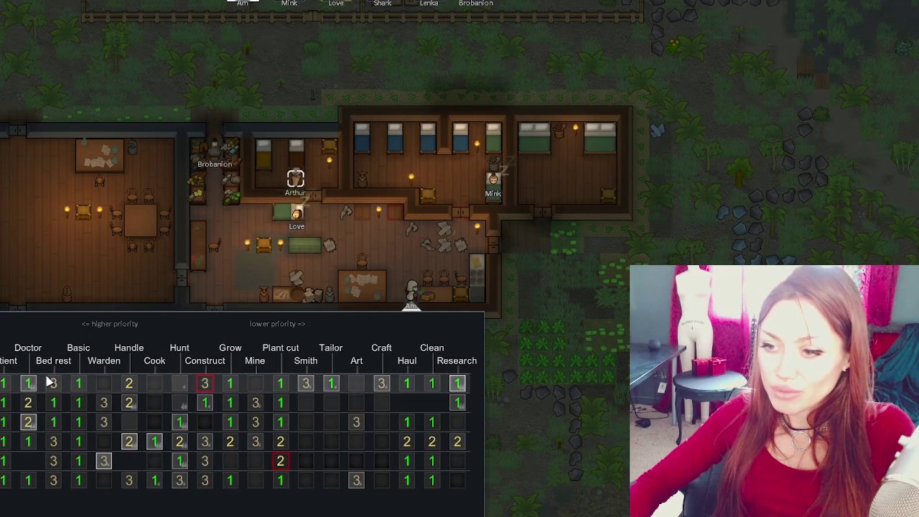
click(104, 463)
click(104, 465)
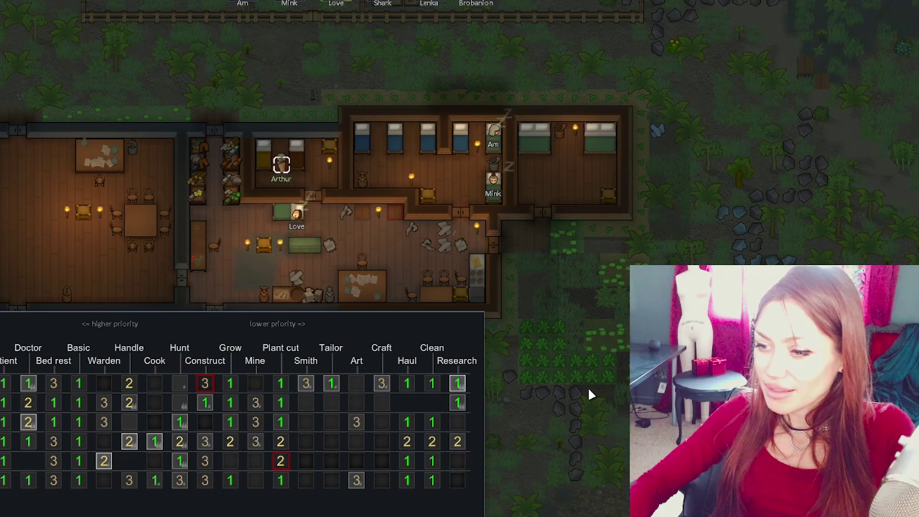
key(F1)
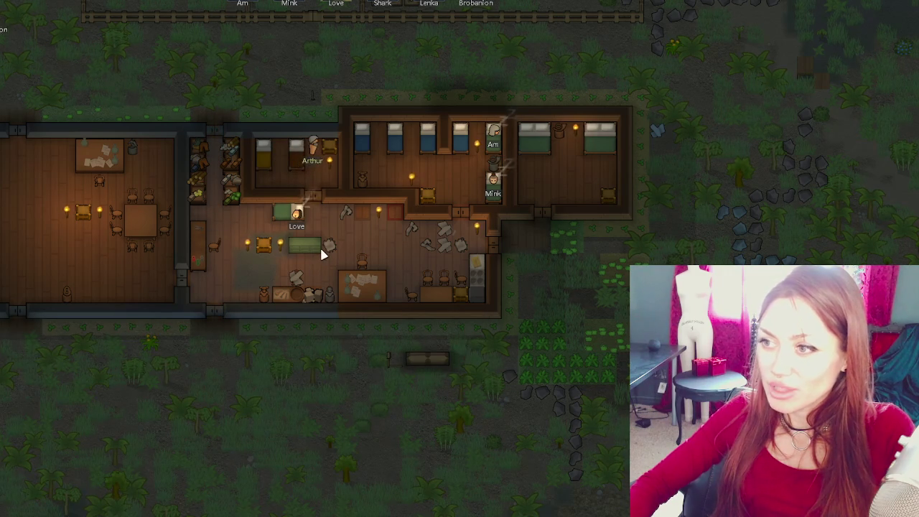
mouse_move(381, 78)
mouse_down()
mouse_move(477, 269)
mouse_move(353, 139)
mouse_move(367, 131)
mouse_up()
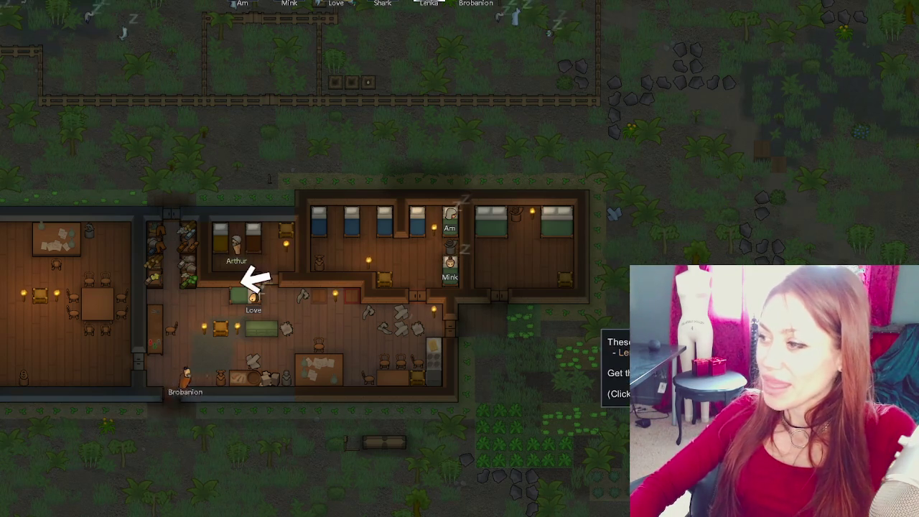
- Check Lenka's needs and send her to a spot near the southern jungle wall
click(883, 338)
click(27, 411)
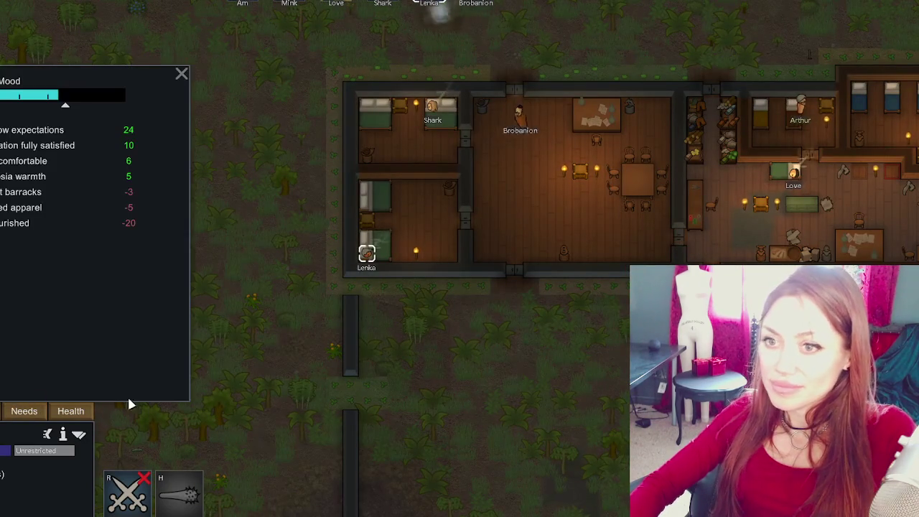
scroll(545, 408, down, 3)
mouse_move(447, 335)
mouse_down()
mouse_move(648, 211)
mouse_move(550, 112)
mouse_up()
scroll(551, 112, up, 3)
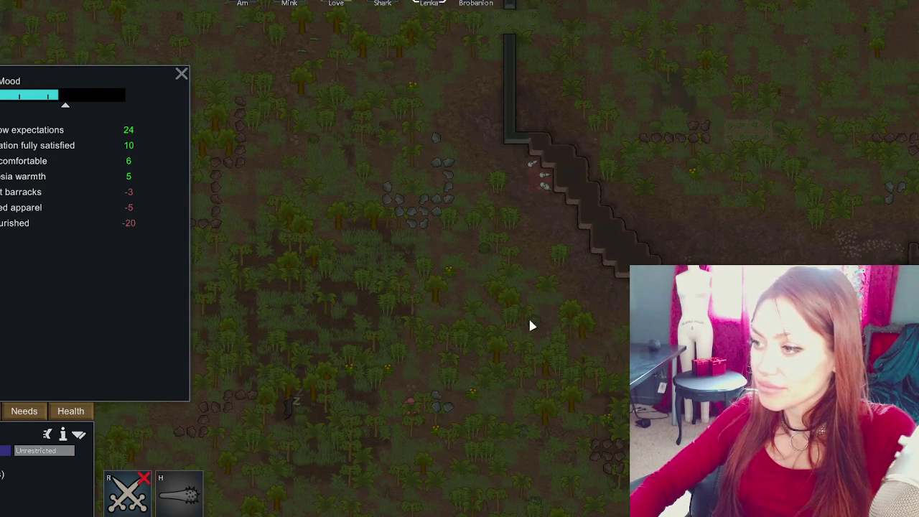
click(531, 325)
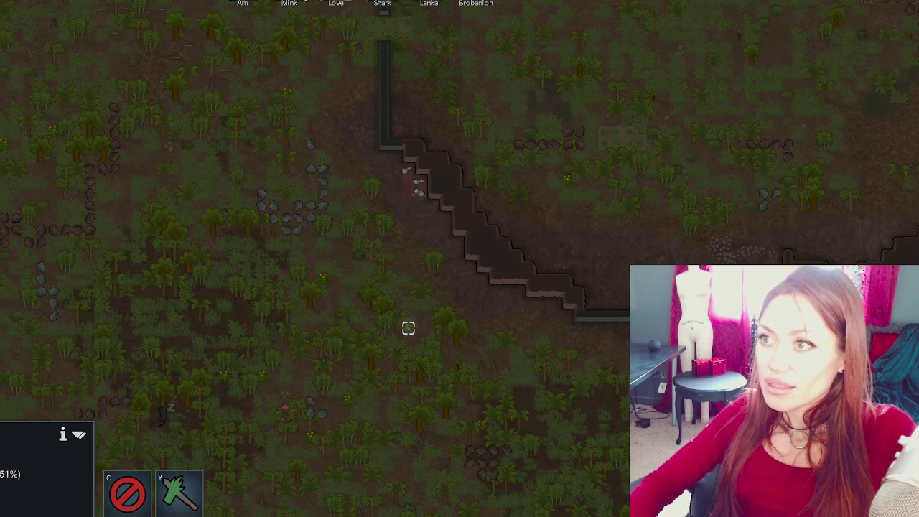
click(431, 3)
right_click(414, 331)
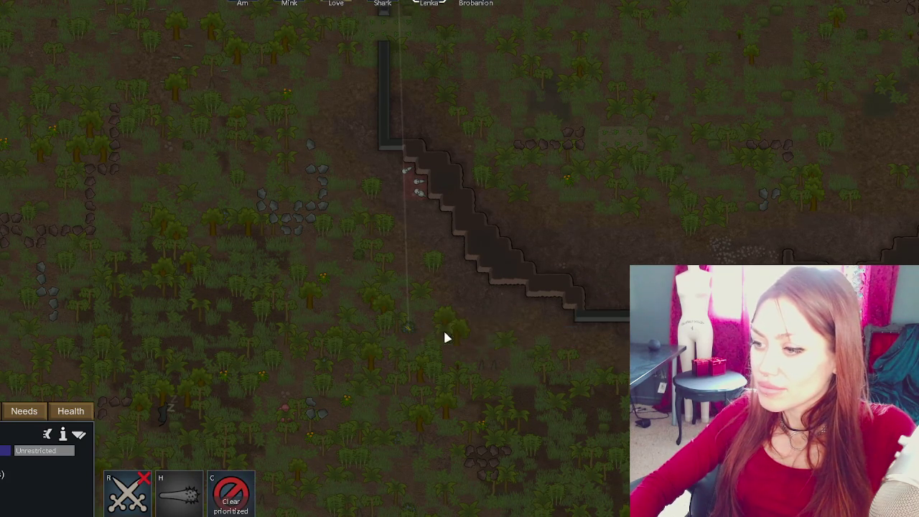
- Select Arthur and a plant, glance at the trench, then zoom onto the bedrooms and kitchen
drag(694, 161, 464, 334)
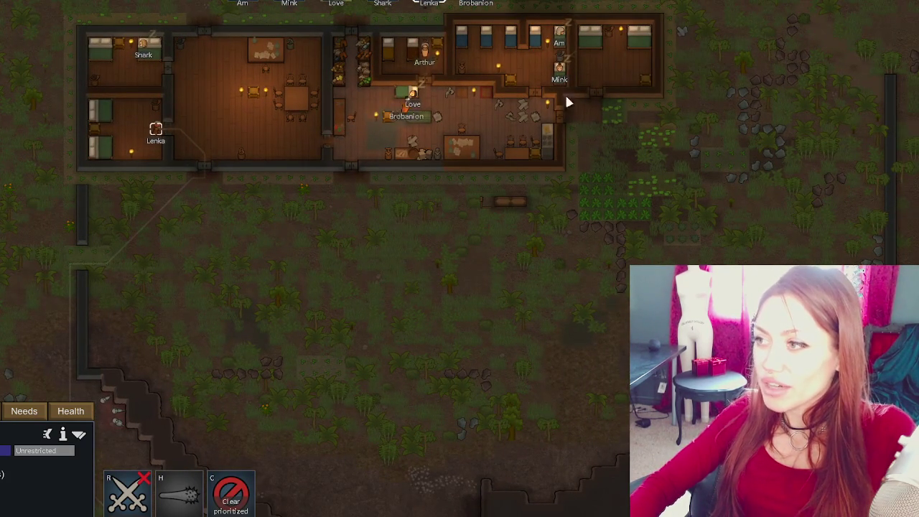
key(w)
key(d)
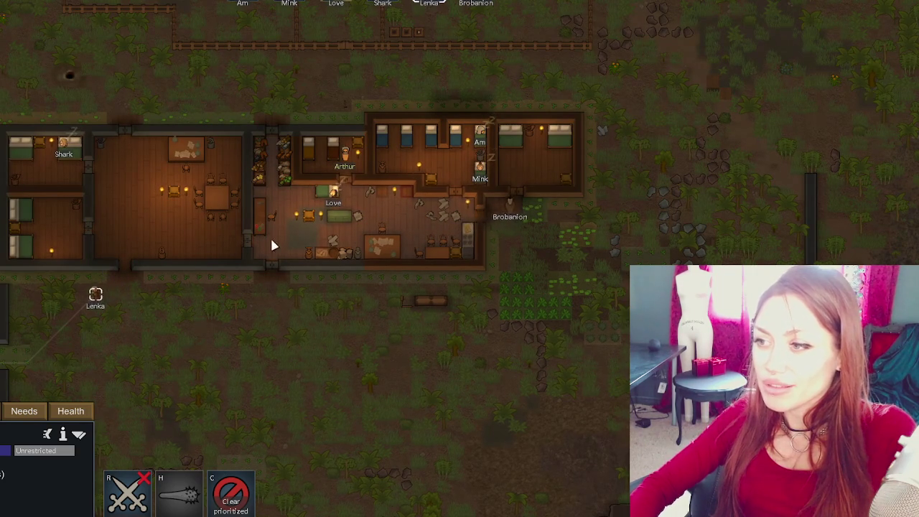
key(s)
key(a)
key(w)
key(d)
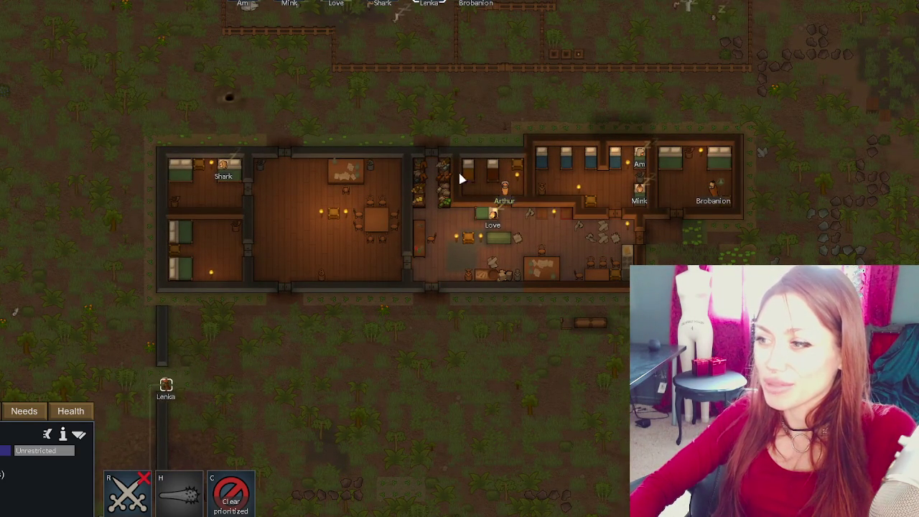
click(507, 190)
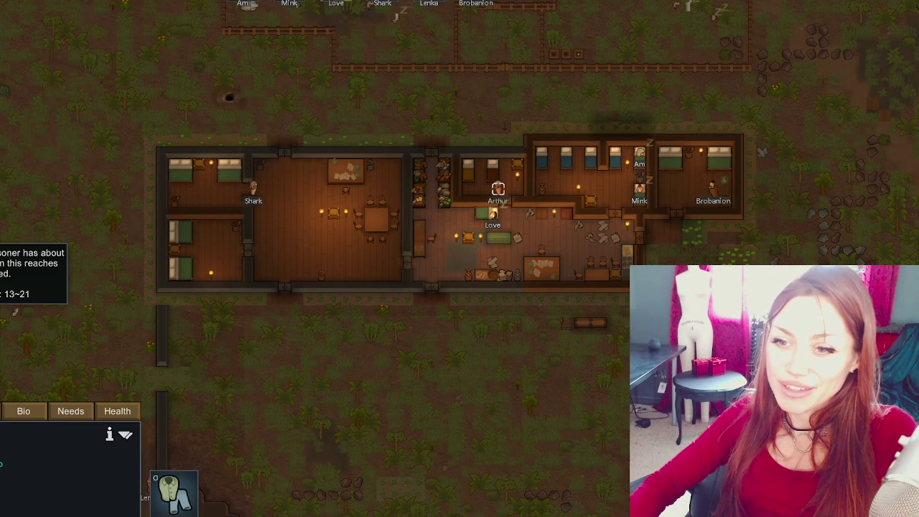
click(346, 337)
key(s)
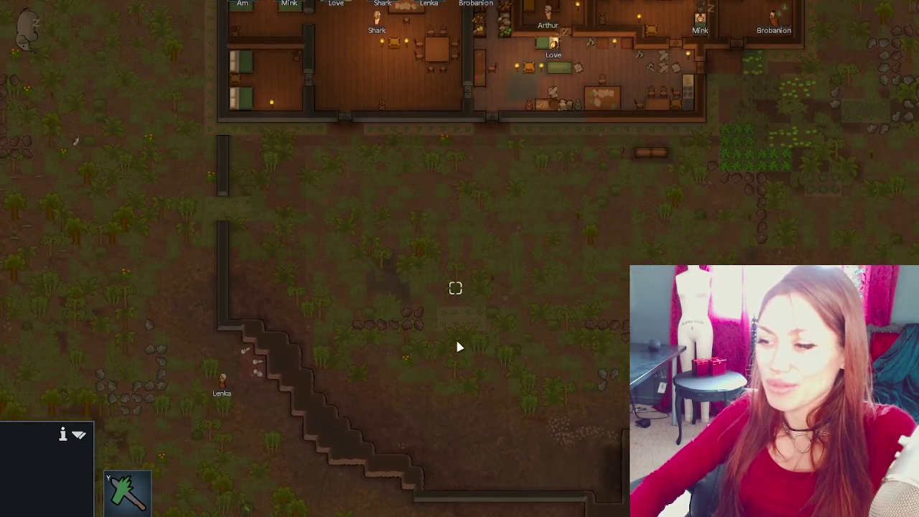
key(w)
scroll(519, 267, up, 3)
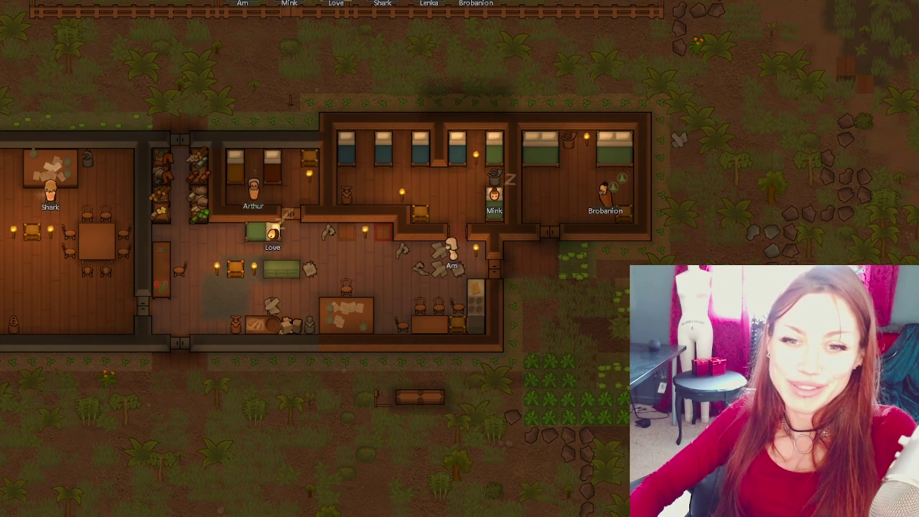
- Review the moods of Mink, Brobanion, Lenka, Shark and the other colonists
click(501, 203)
click(605, 195)
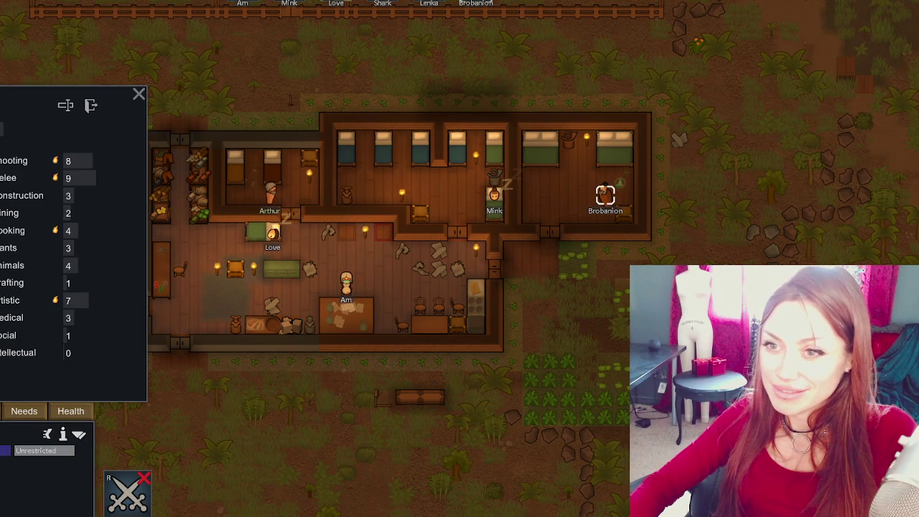
click(24, 412)
click(417, 2)
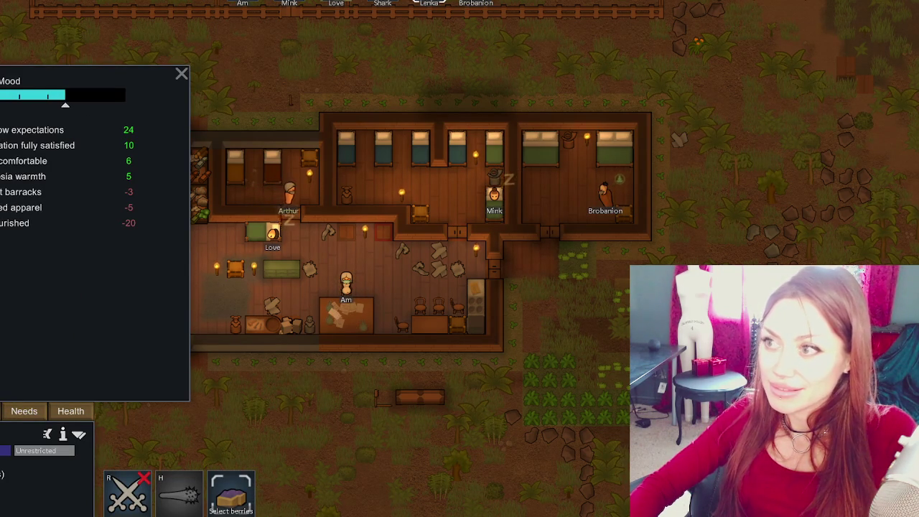
click(422, 2)
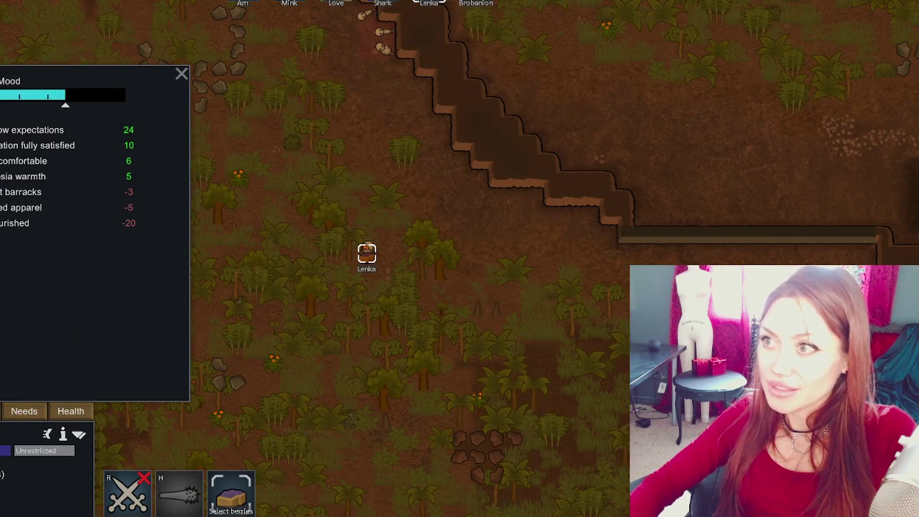
click(388, 3)
click(336, 4)
click(289, 4)
click(245, 4)
click(306, 10)
click(517, 119)
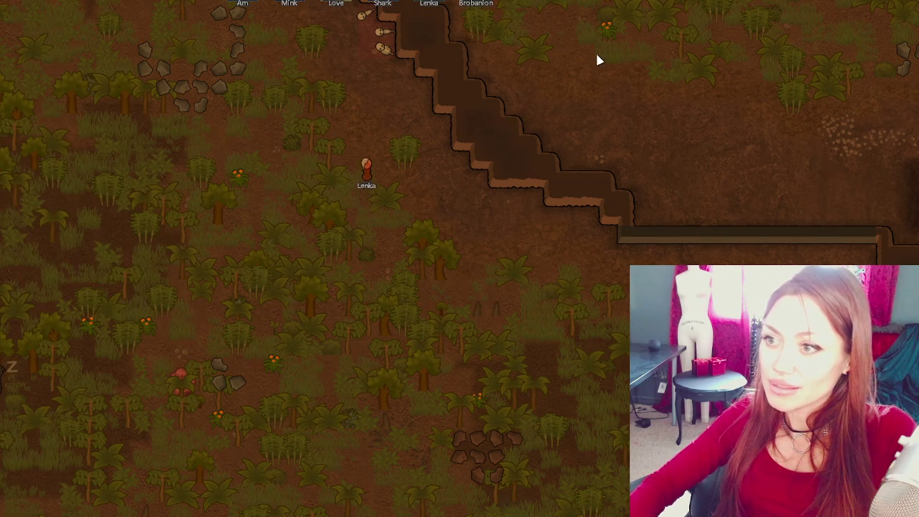
- Designate a jungle berry bush for harvesting and have a colonist prioritize harvesting it
key(s)
click(395, 201)
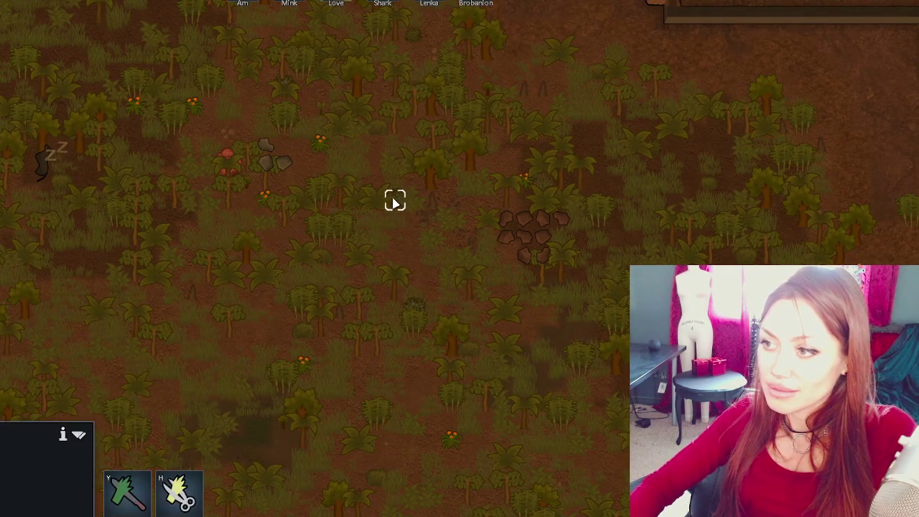
key(s)
key(d)
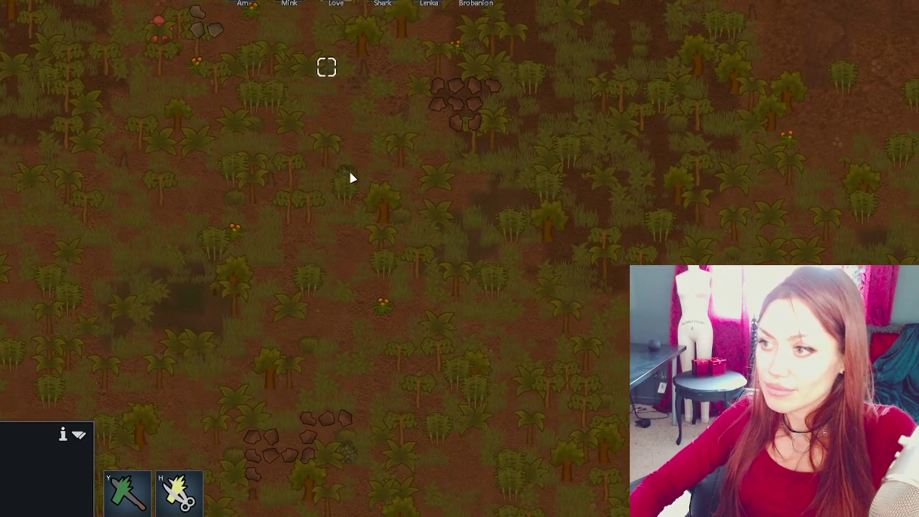
click(179, 492)
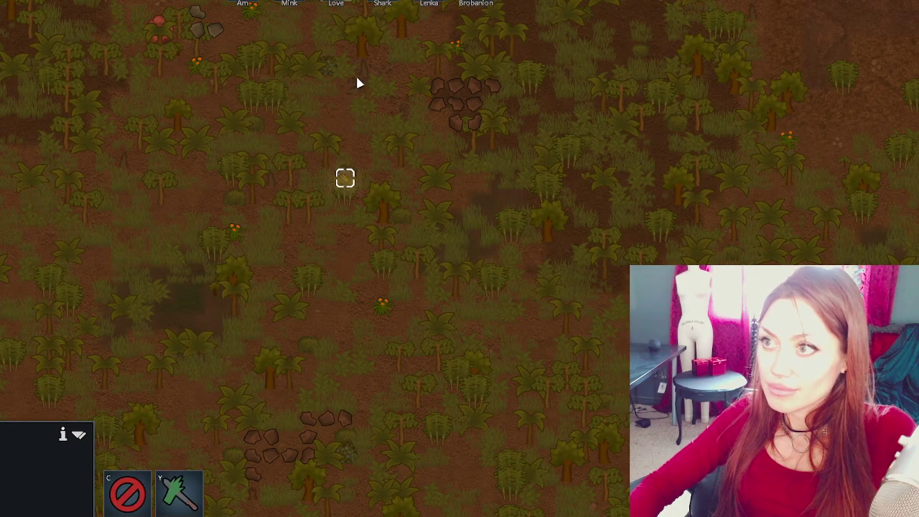
click(294, 4)
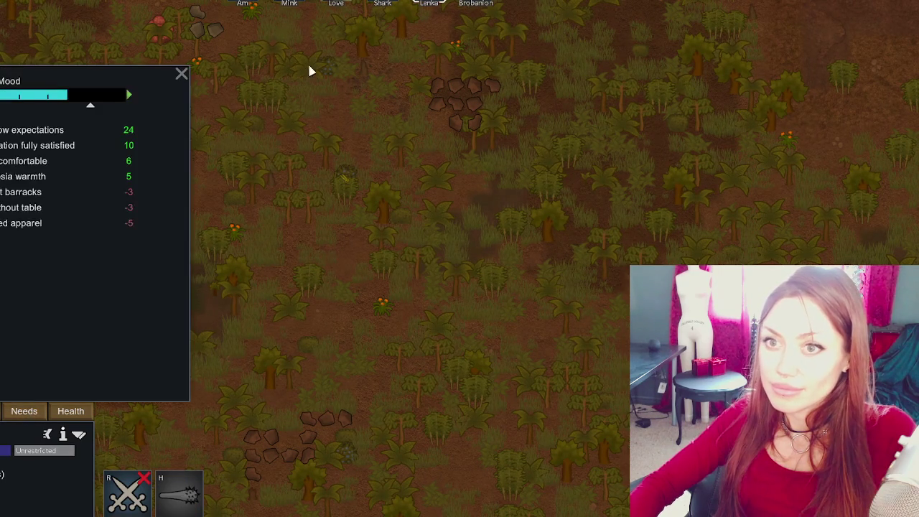
right_click(352, 189)
click(355, 191)
- Search the jungle near the pens and mark another berry bush for harvesting
key(w)
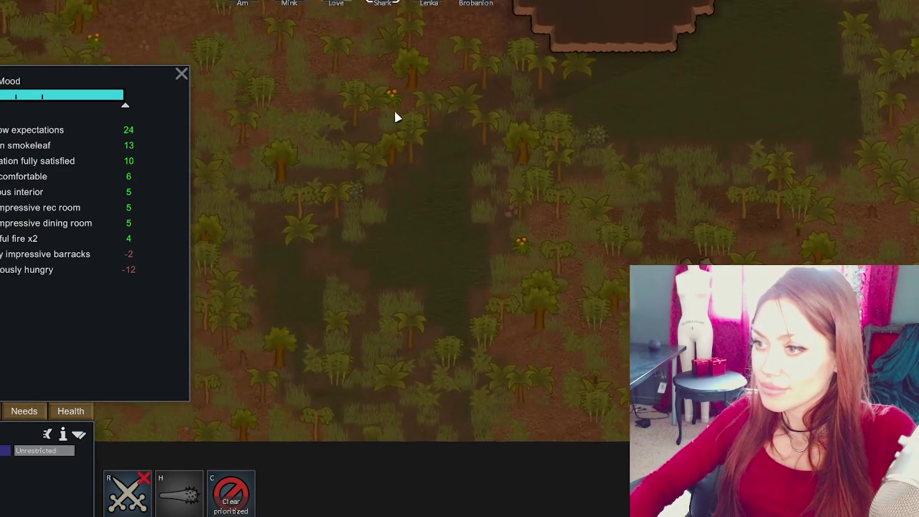
click(369, 200)
key(w)
key(s)
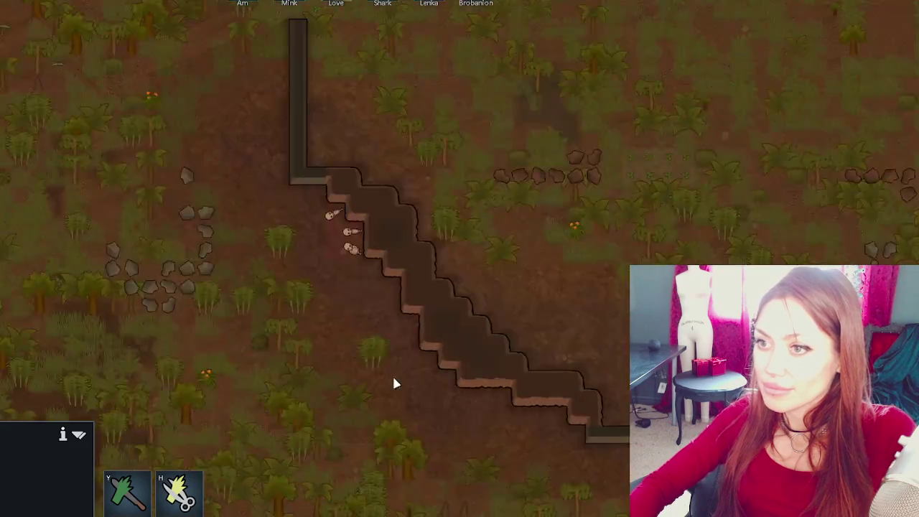
key(w)
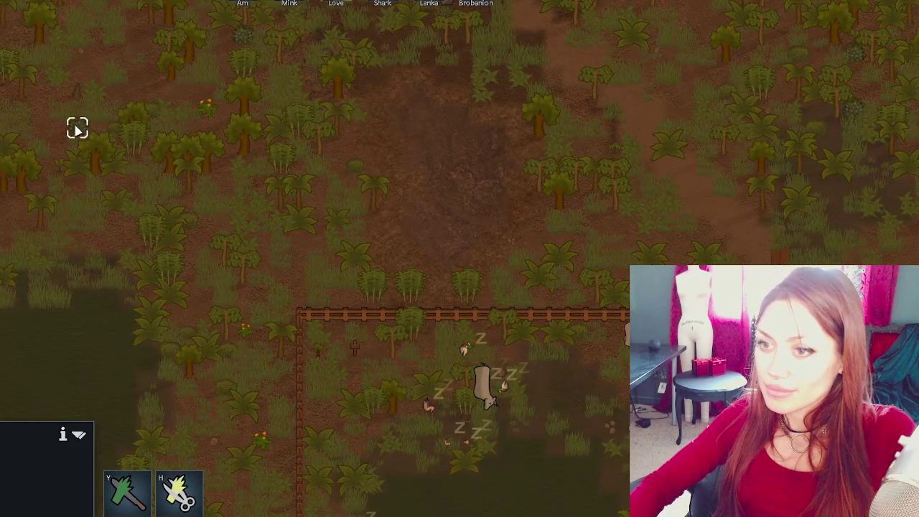
key(a)
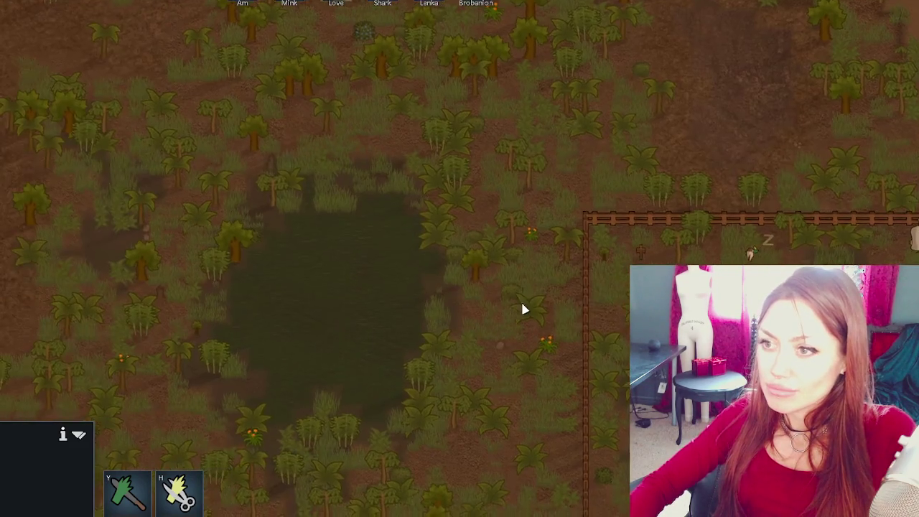
key(a)
key(s)
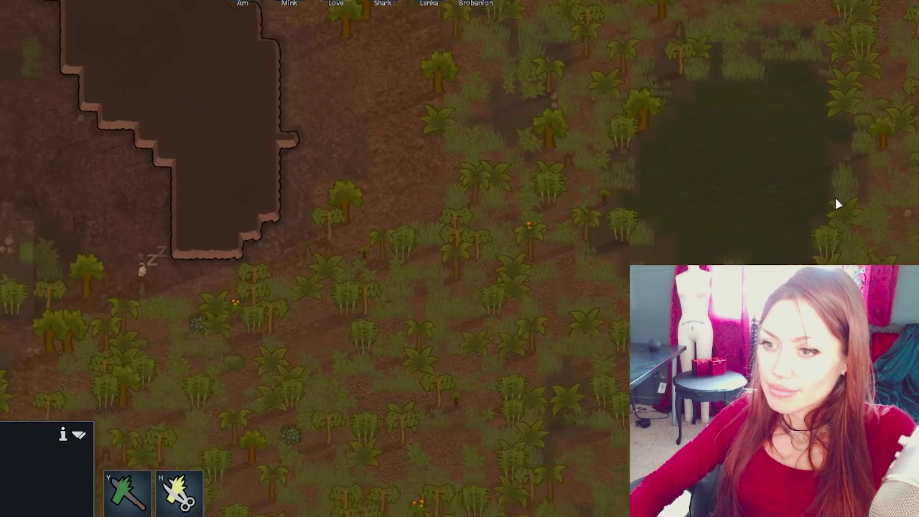
key(s)
key(d)
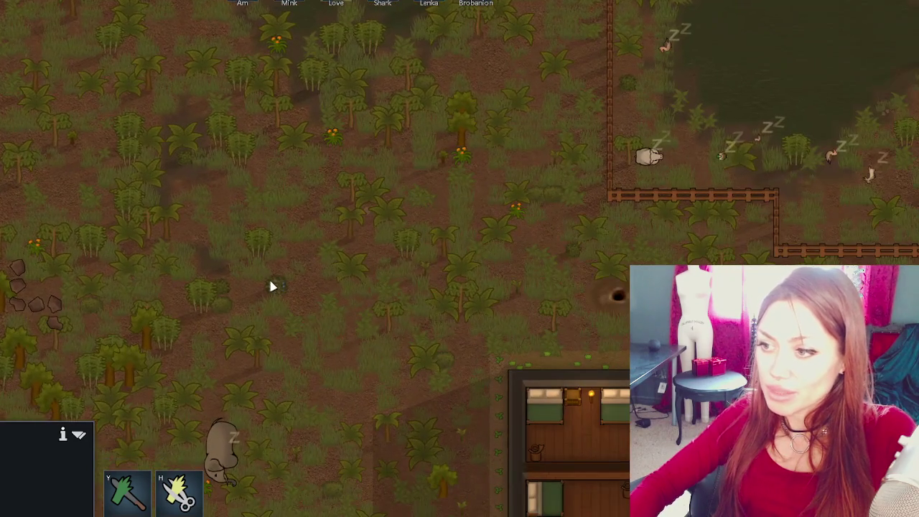
click(272, 286)
key(d)
key(w)
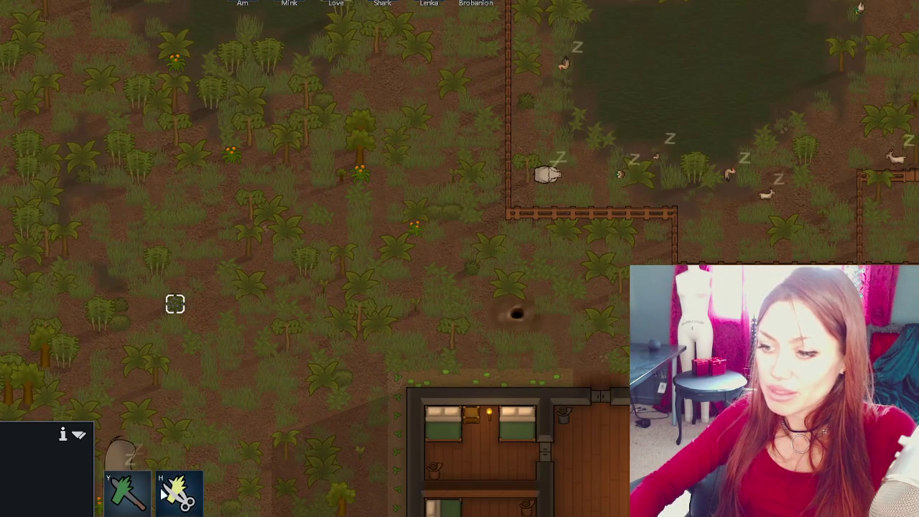
click(122, 449)
click(33, 411)
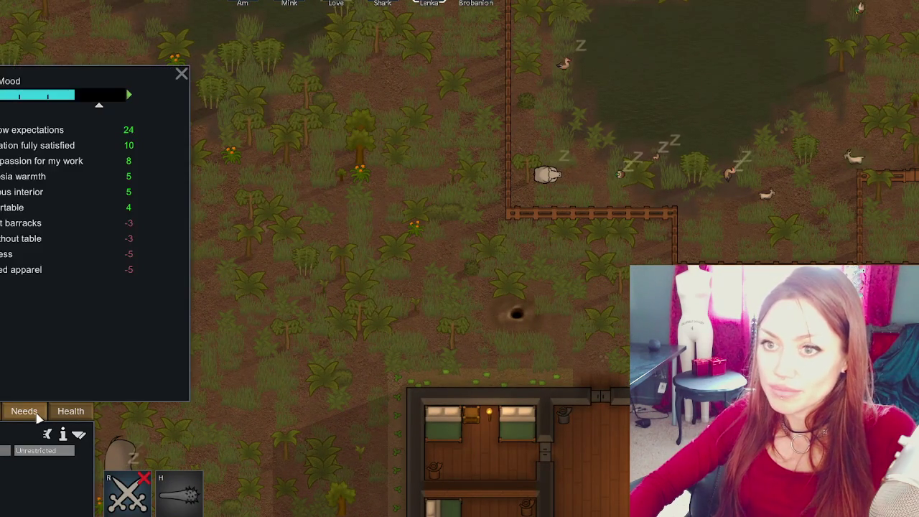
double_click(374, 3)
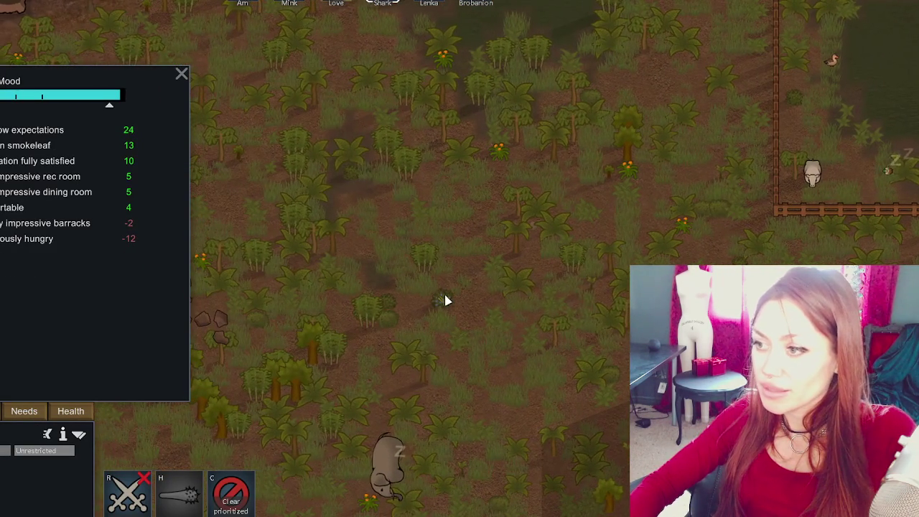
double_click(290, 3)
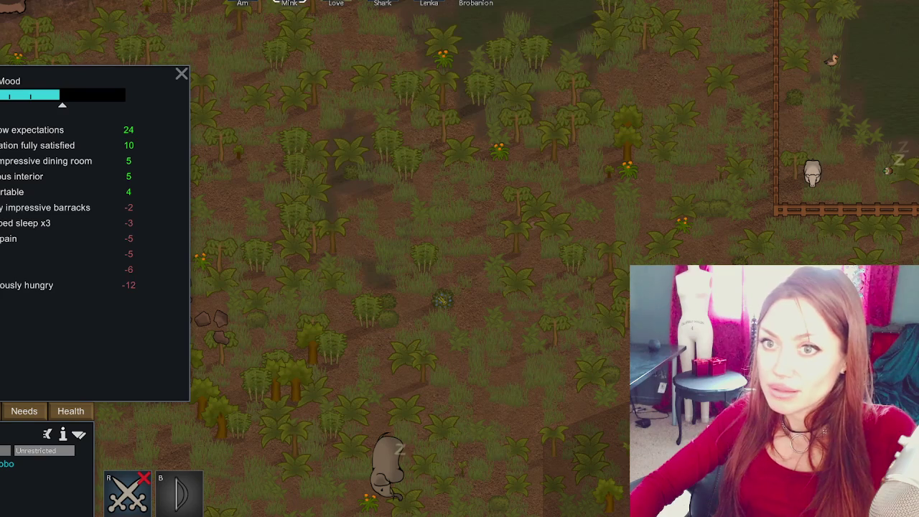
click(365, 220)
click(367, 221)
click(275, 108)
click(275, 109)
click(289, 4)
click(28, 412)
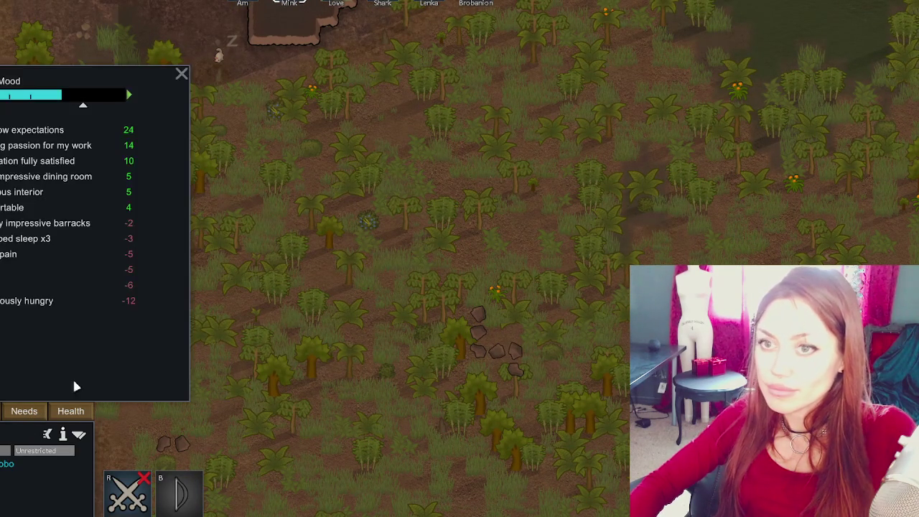
right_click(376, 224)
click(375, 224)
click(337, 3)
right_click(282, 114)
click(358, 119)
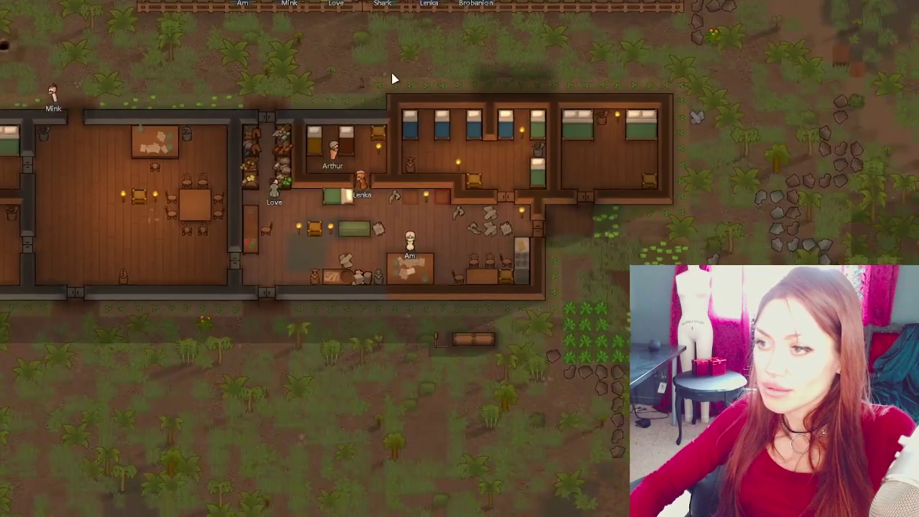
scroll(445, 88, up, 1)
key(d)
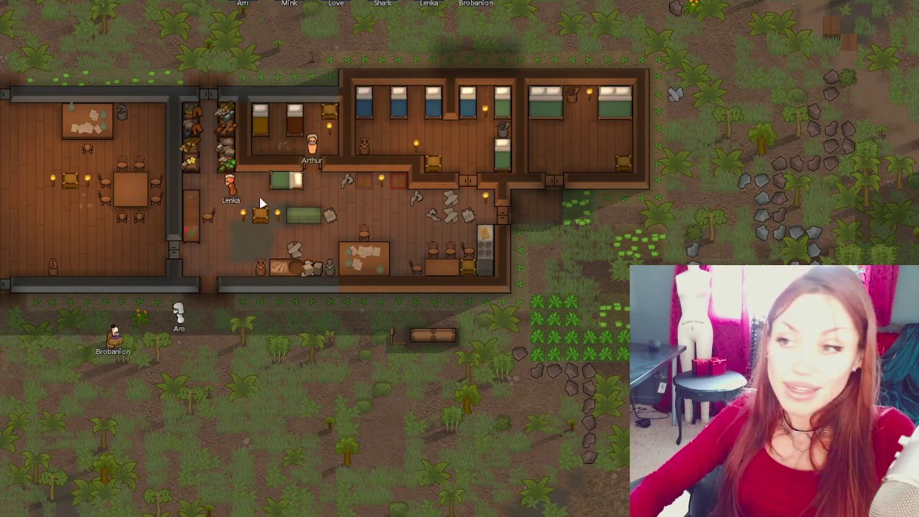
key(w)
key(a)
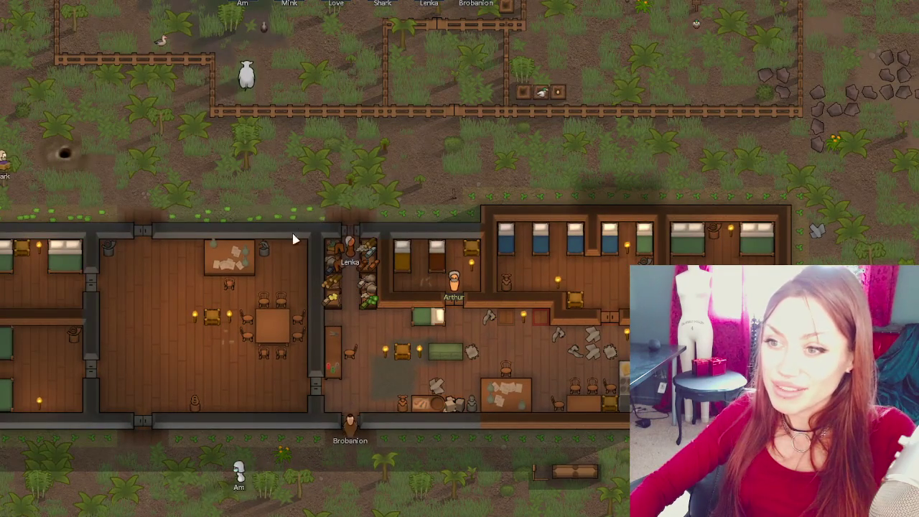
key(a)
key(w)
key(a)
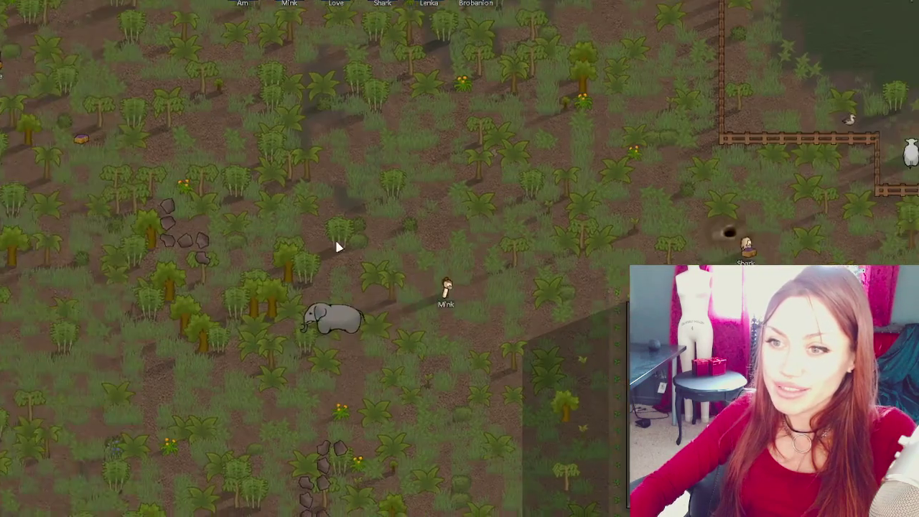
key(w)
key(a)
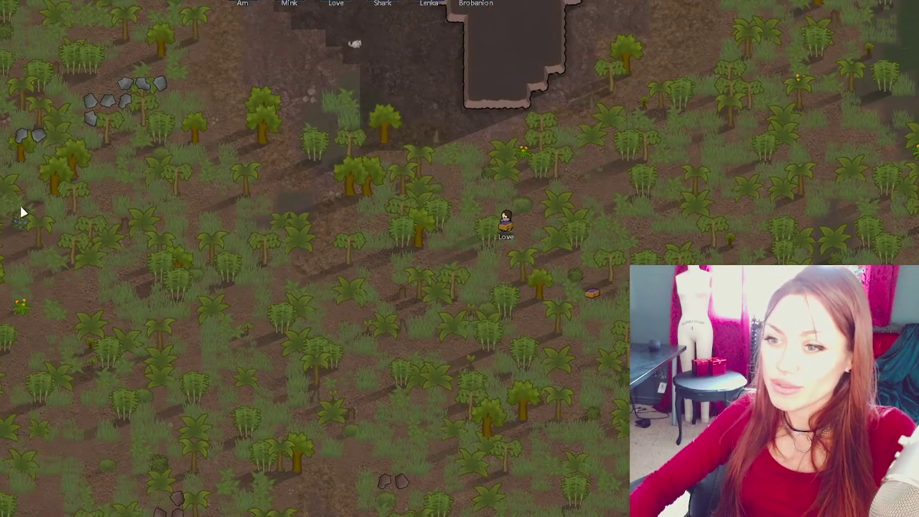
click(21, 222)
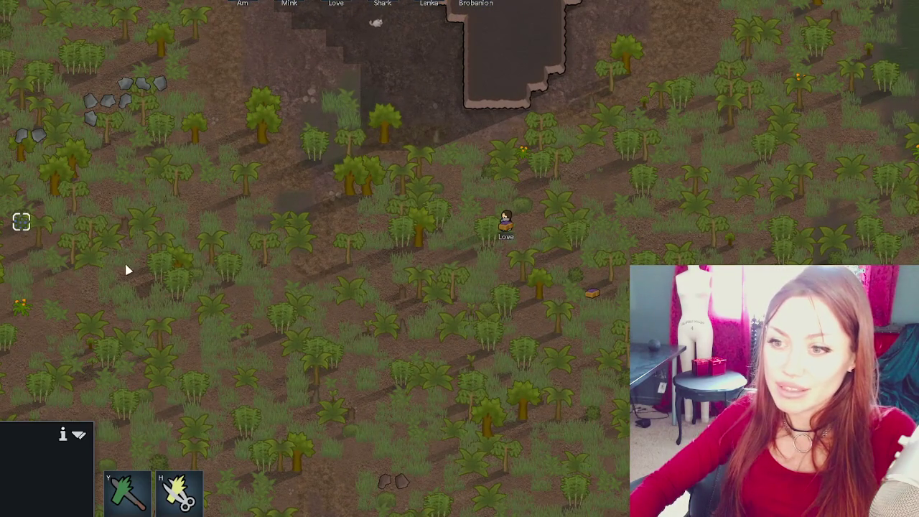
key(h)
key(d)
key(s)
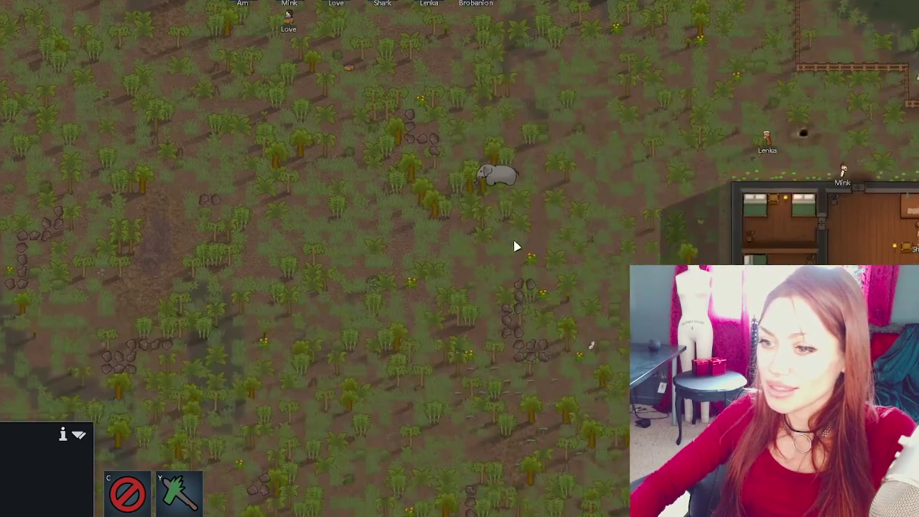
key(w)
key(d)
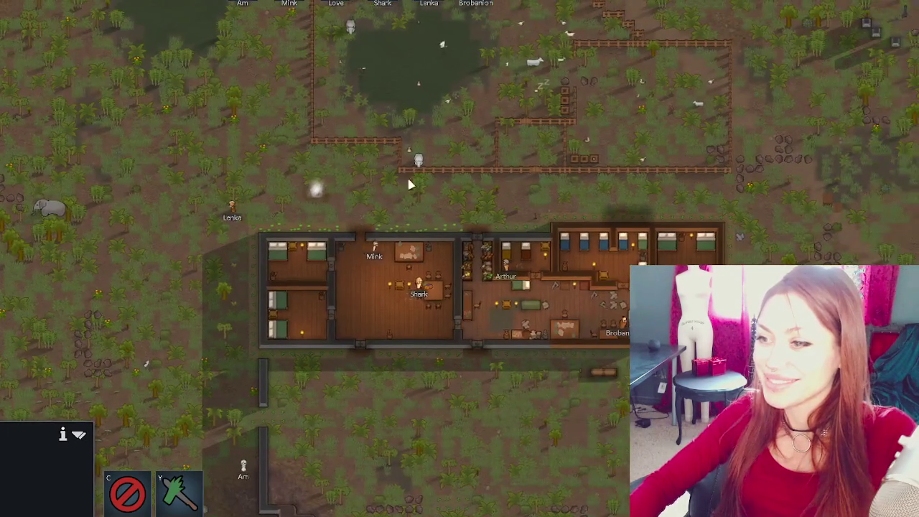
click(289, 6)
click(24, 411)
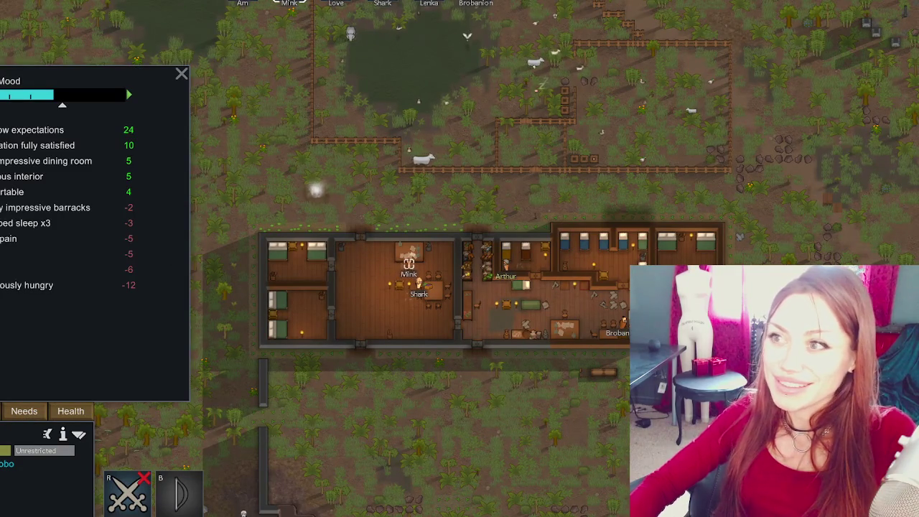
key(a)
key(w)
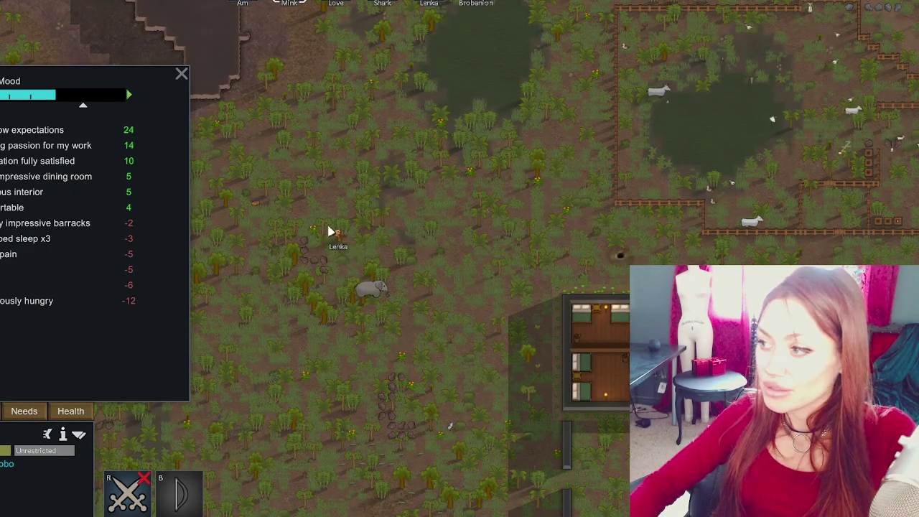
click(305, 130)
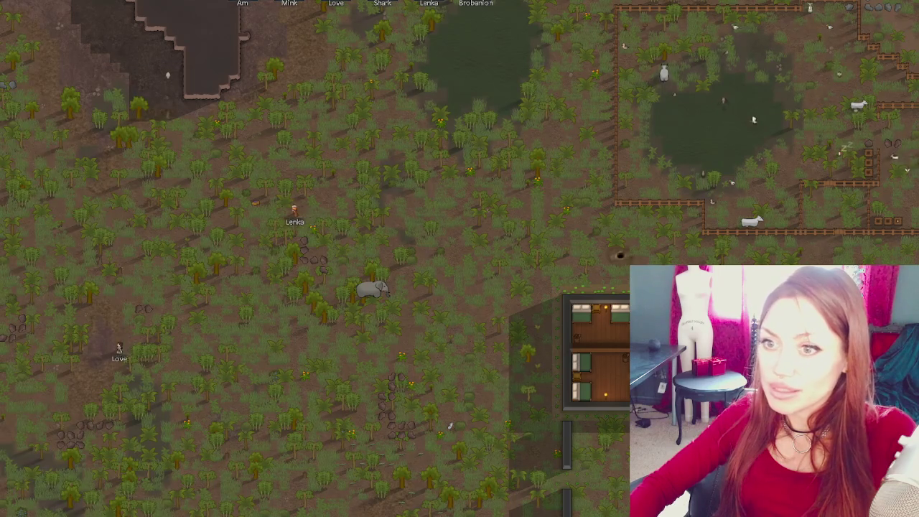
click(117, 350)
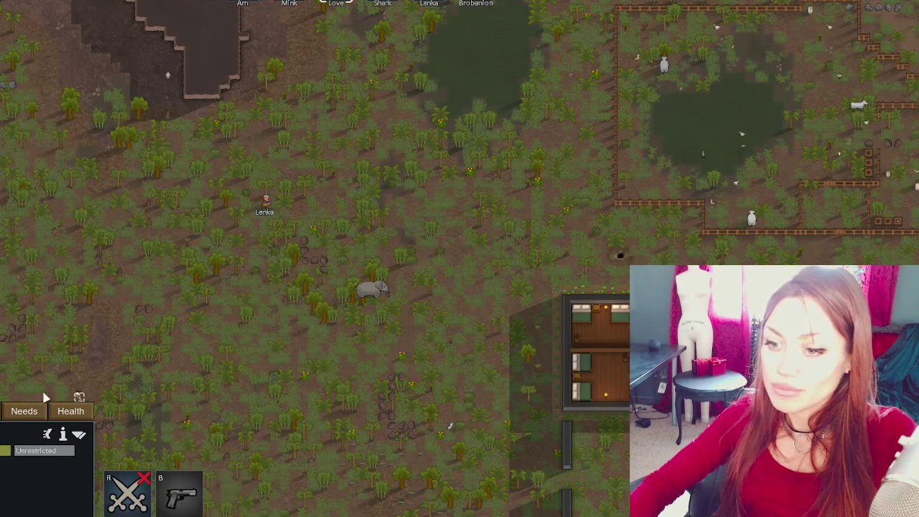
click(29, 411)
key(period)
key(period)
key(period)
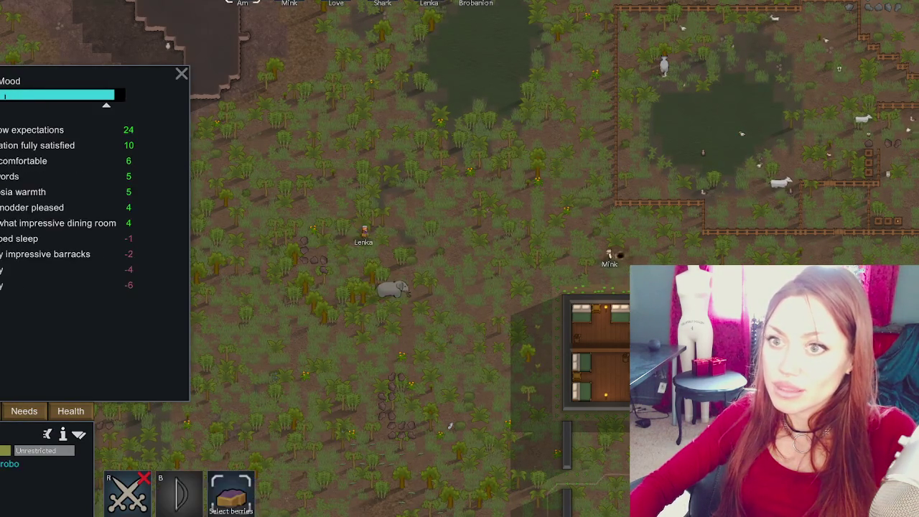
click(390, 180)
scroll(595, 215, up, 6)
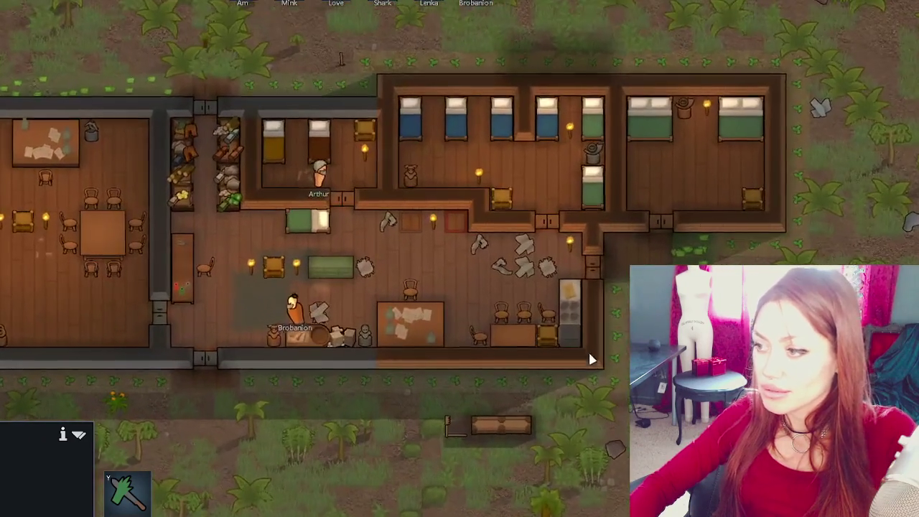
click(638, 402)
key(s)
key(d)
click(516, 305)
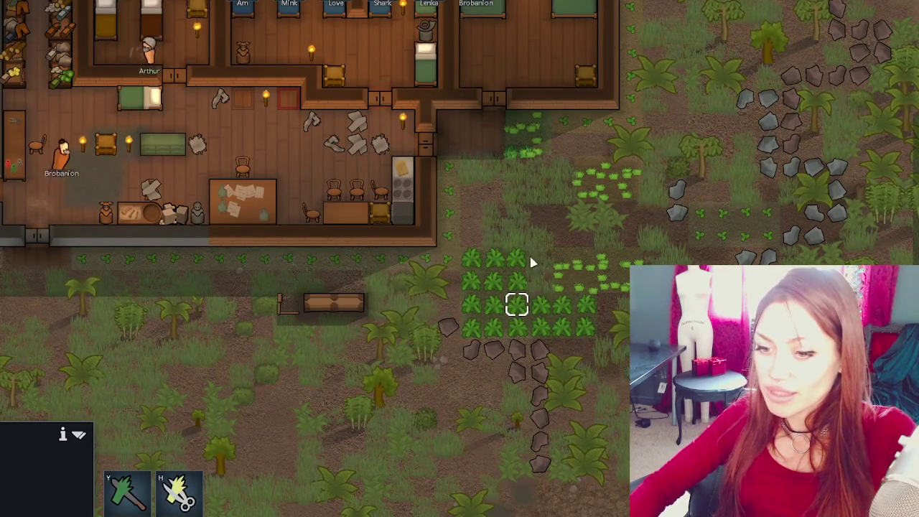
click(584, 122)
click(608, 189)
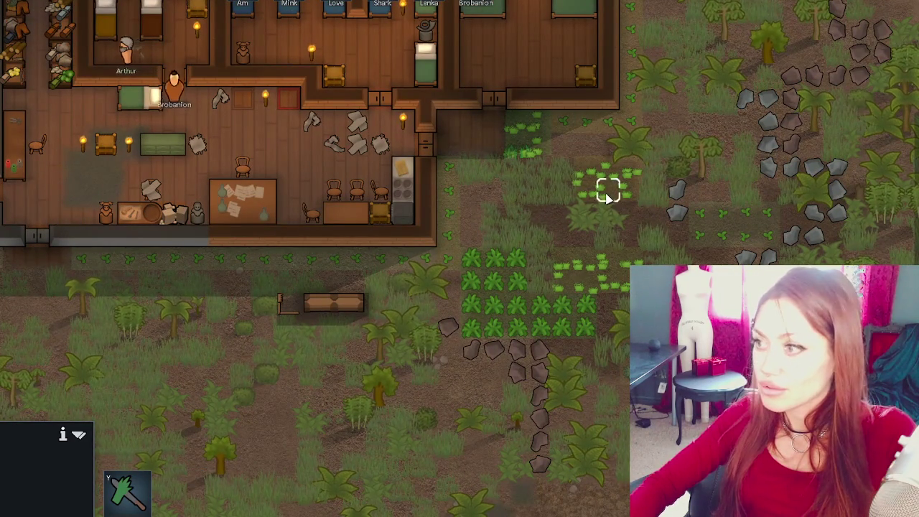
click(699, 237)
scroll(729, 240, down, 1)
click(338, 257)
key(s)
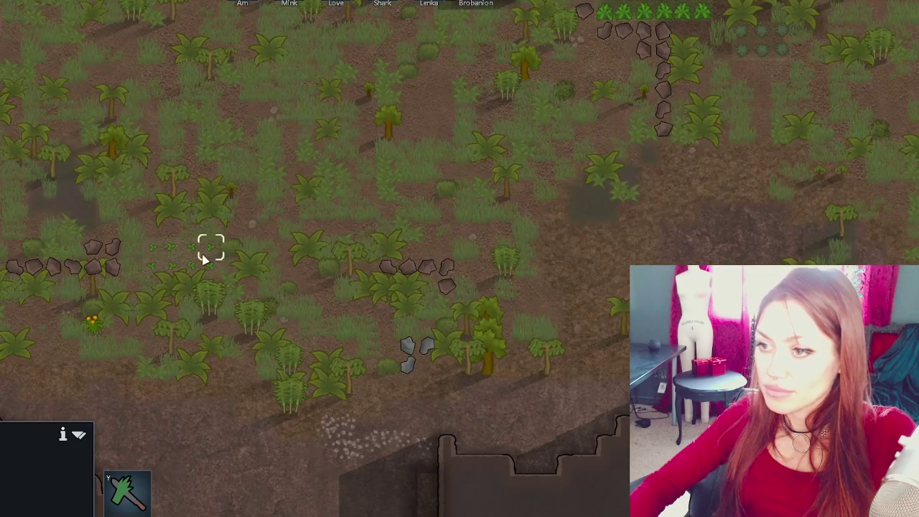
click(204, 255)
key(w)
scroll(428, 281, down, 2)
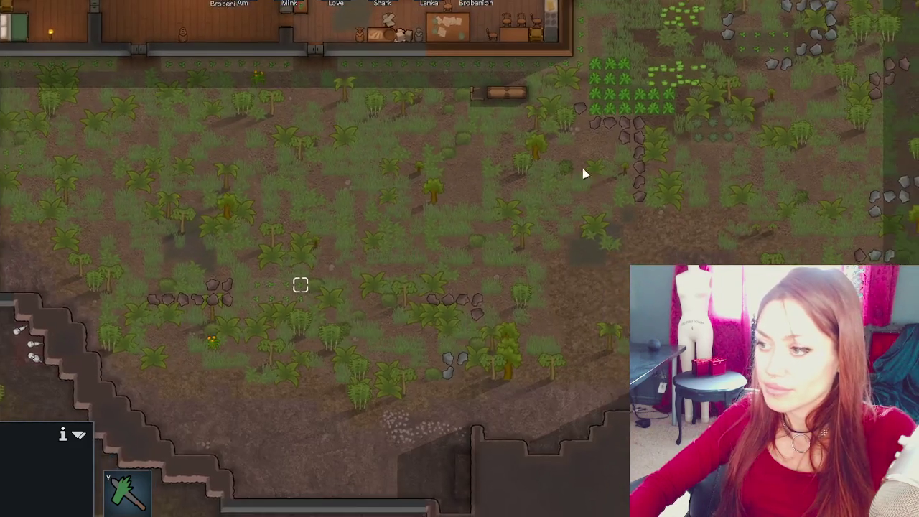
key(d)
key(w)
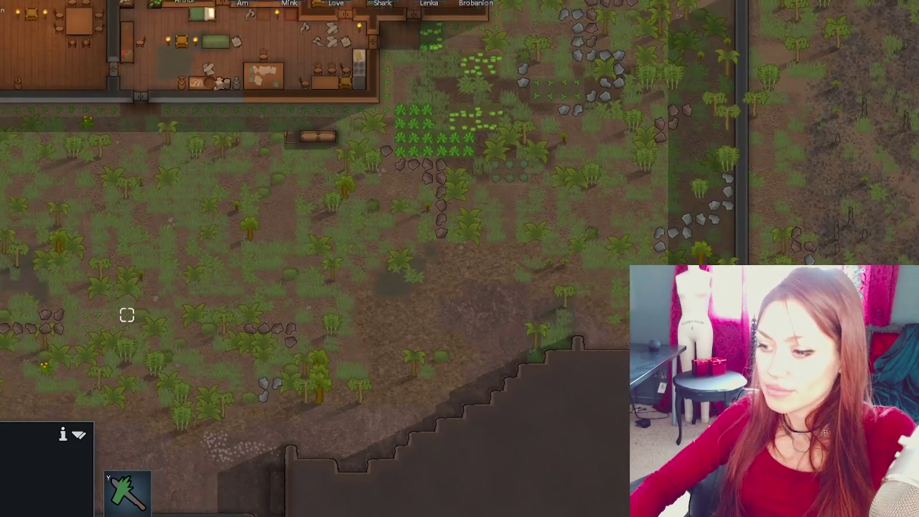
click(276, 508)
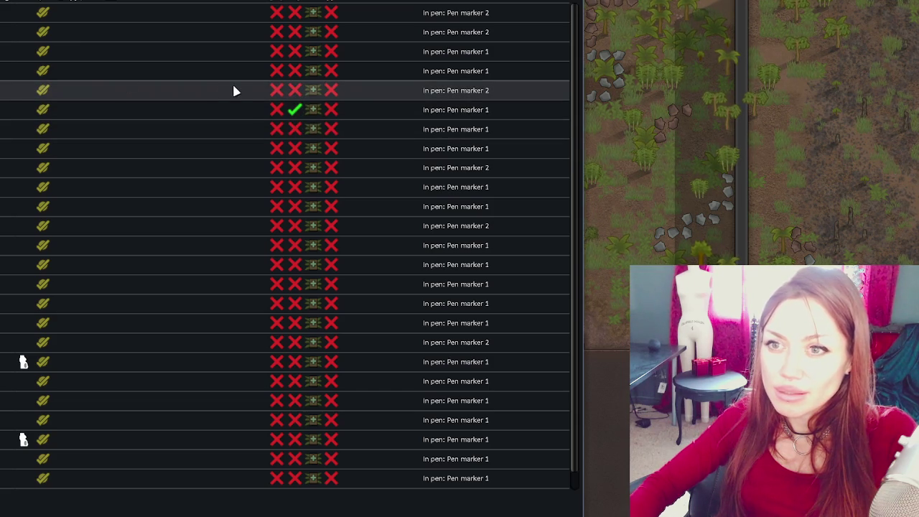
- Enable the second per-animal option for an animal in the Animals list, then view the pens
click(296, 72)
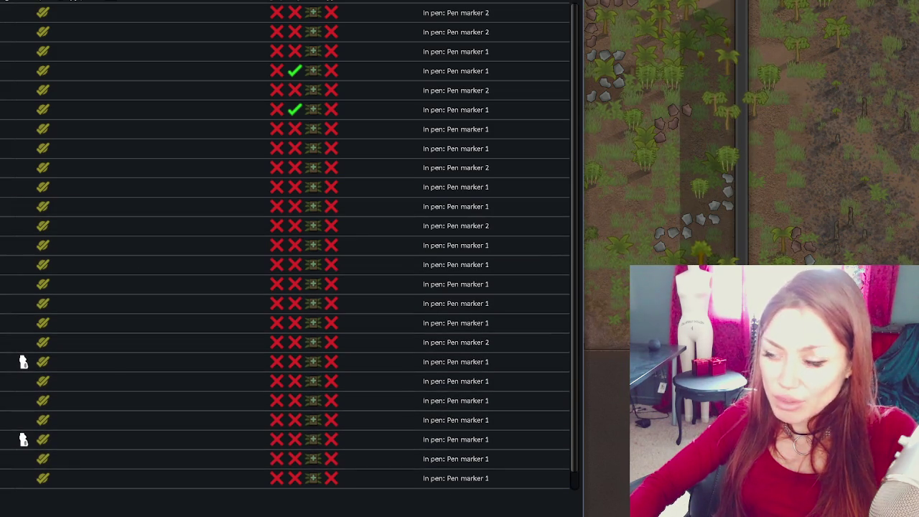
key(Escape)
key(w)
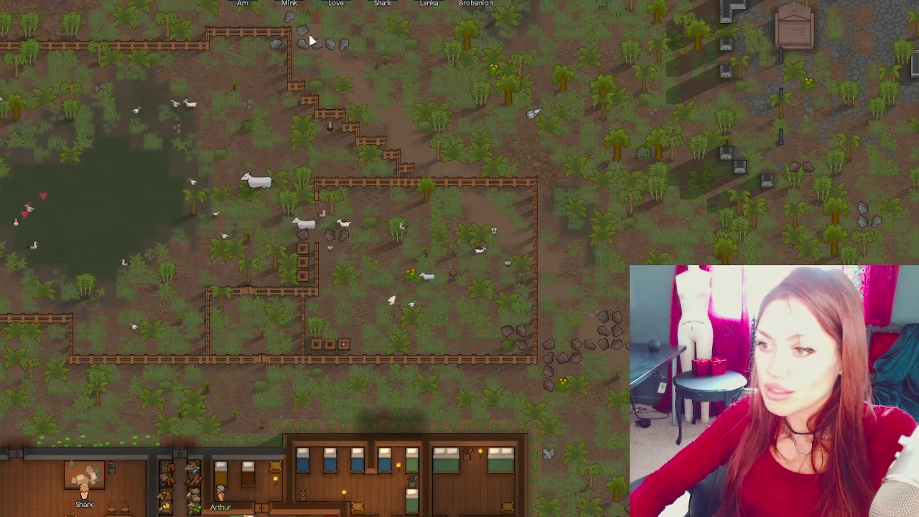
- Move from the pens down to the colony house, then bring up Schedule and the Work grid
key(s)
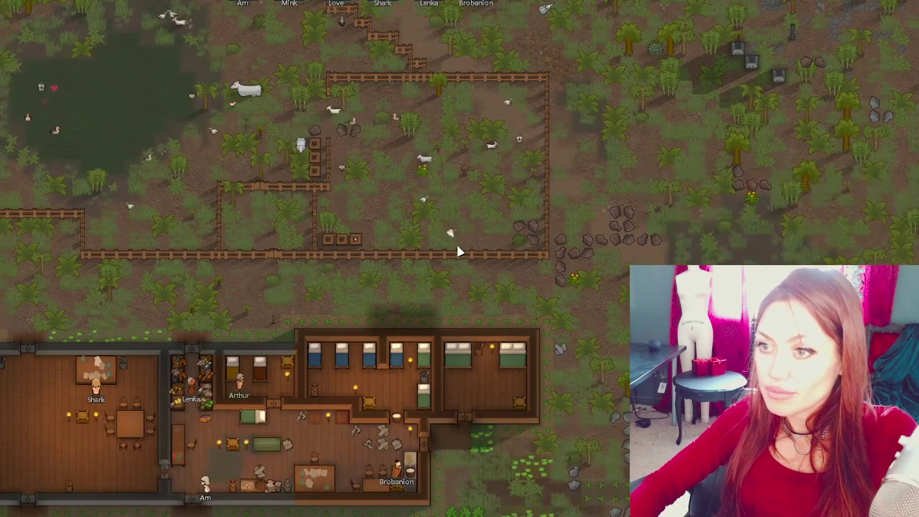
scroll(458, 248, up, 1)
scroll(321, 242, up, 2)
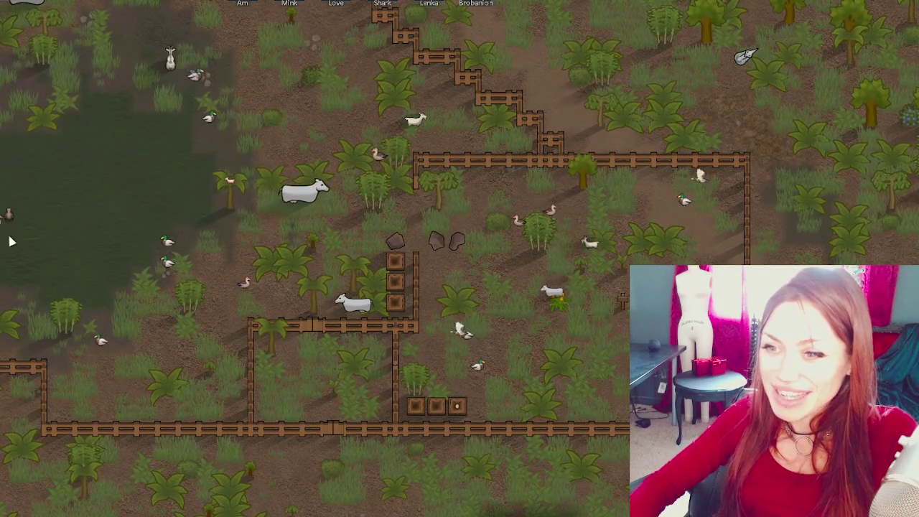
scroll(367, 239, up, 2)
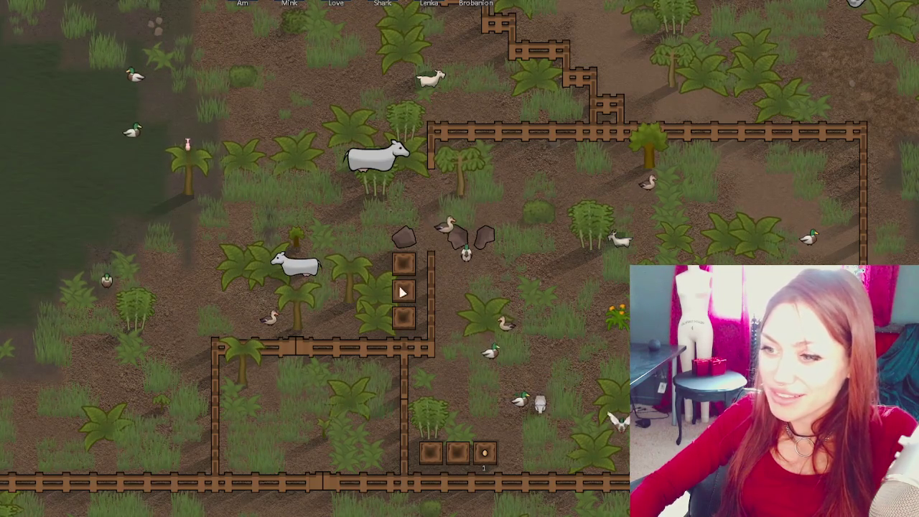
scroll(291, 309, down, 2)
key(s)
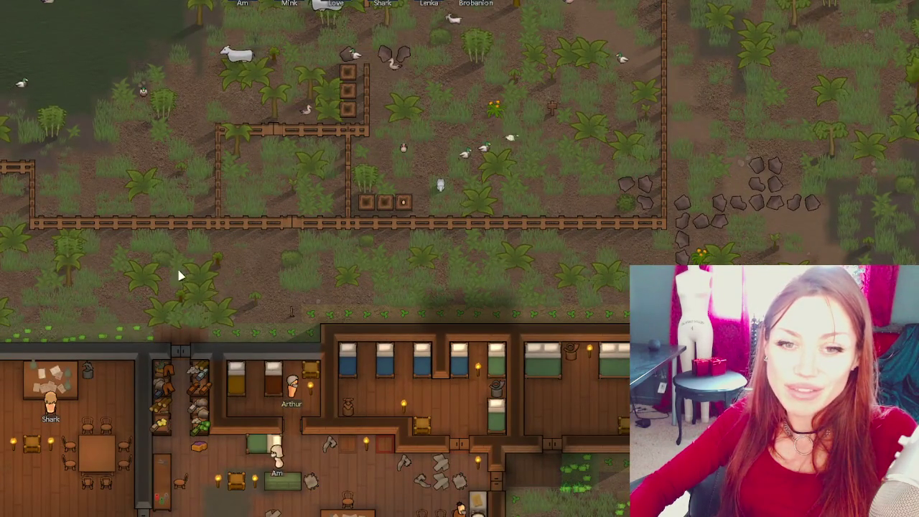
scroll(180, 273, down, 1)
key(s)
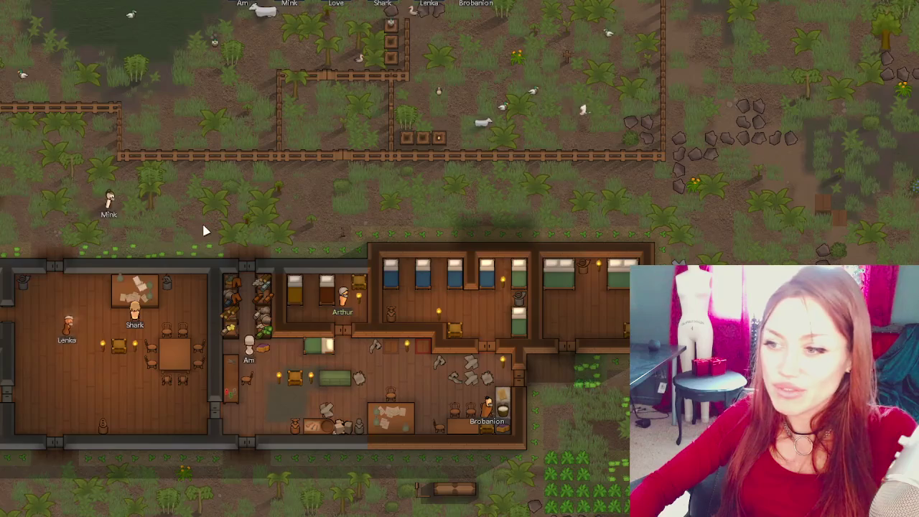
key(a)
key(d)
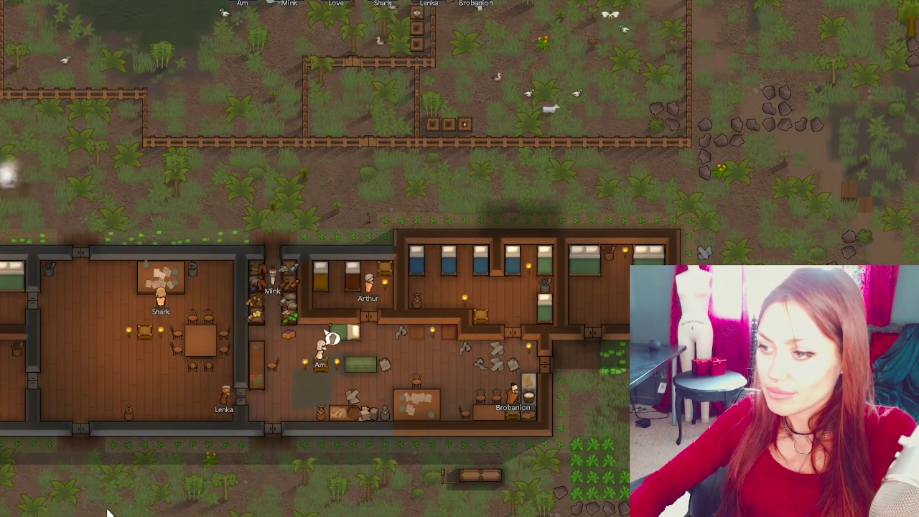
key(s)
scroll(234, 379, up, 2)
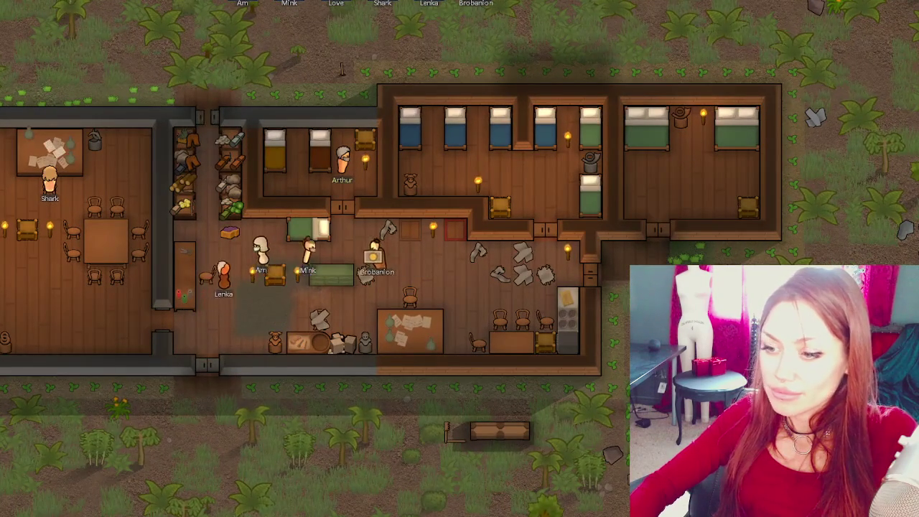
key(F2)
key(F1)
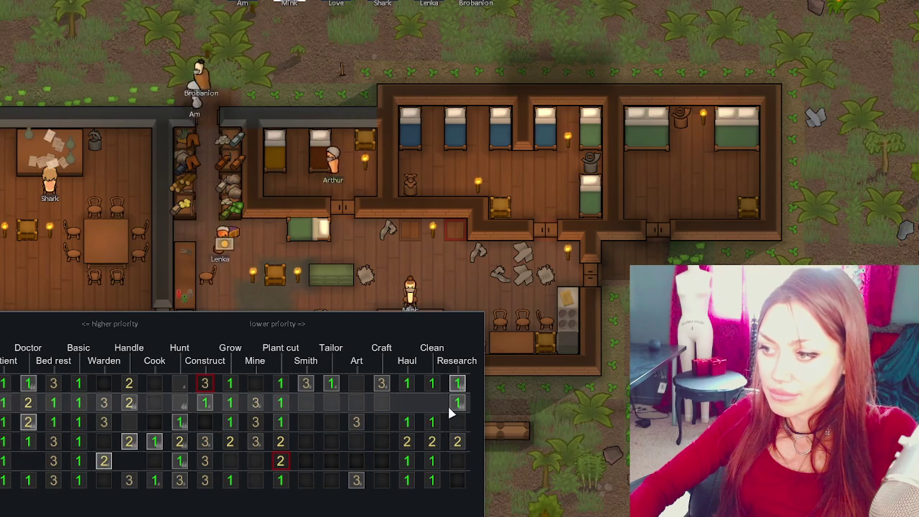
- Recheck the work grid, select Mink, and view Lenka's available jobs at a spot
click(410, 291)
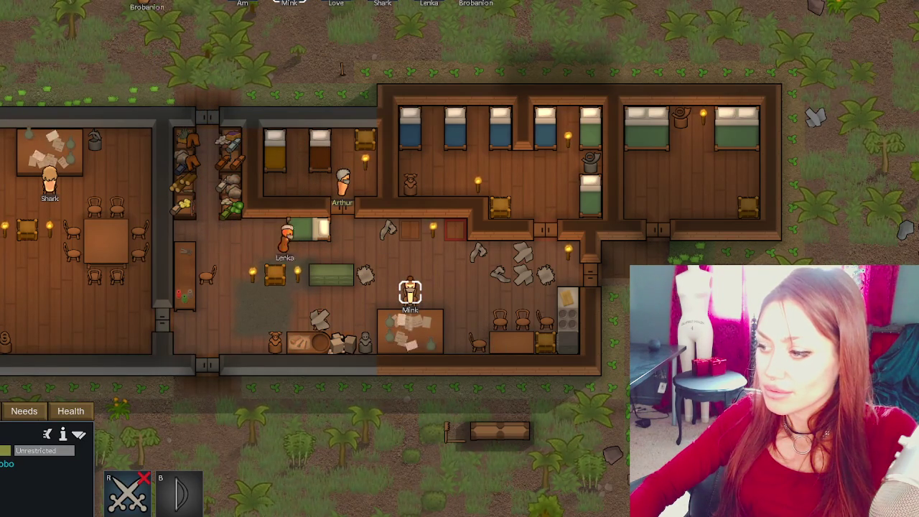
key(F1)
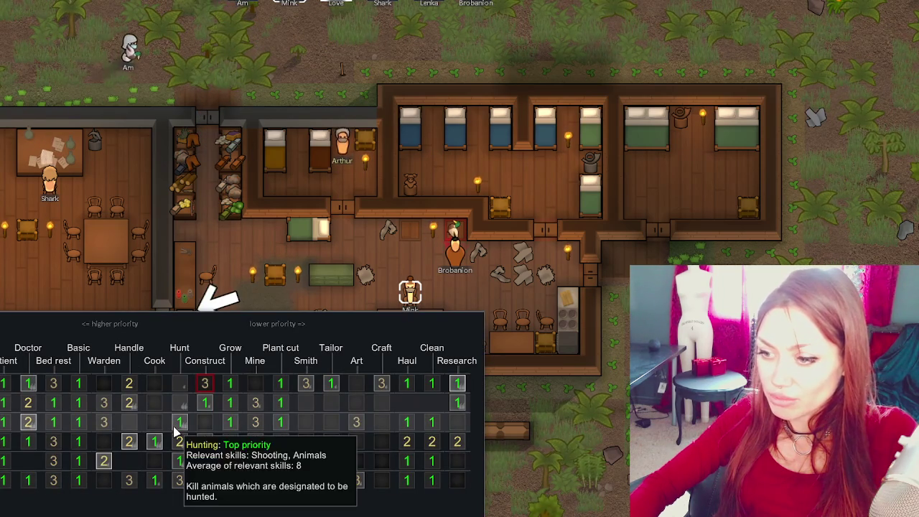
key(Escape)
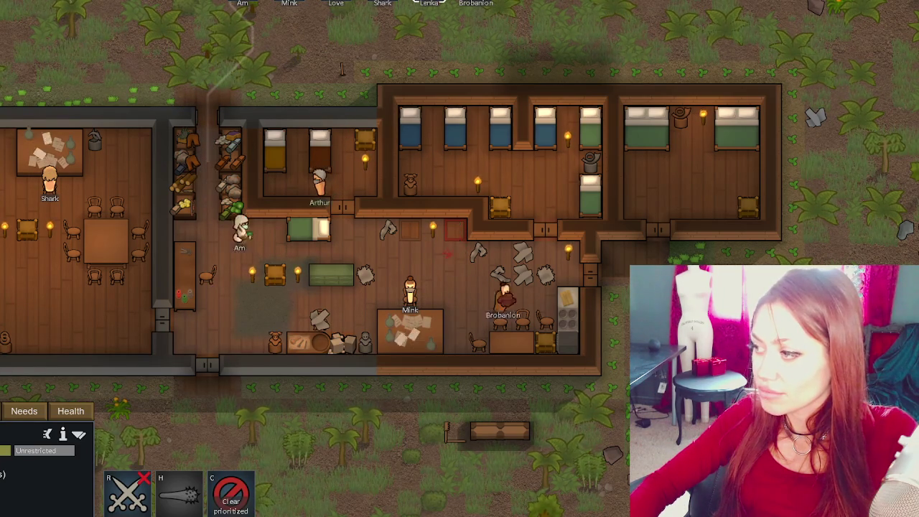
right_click(573, 300)
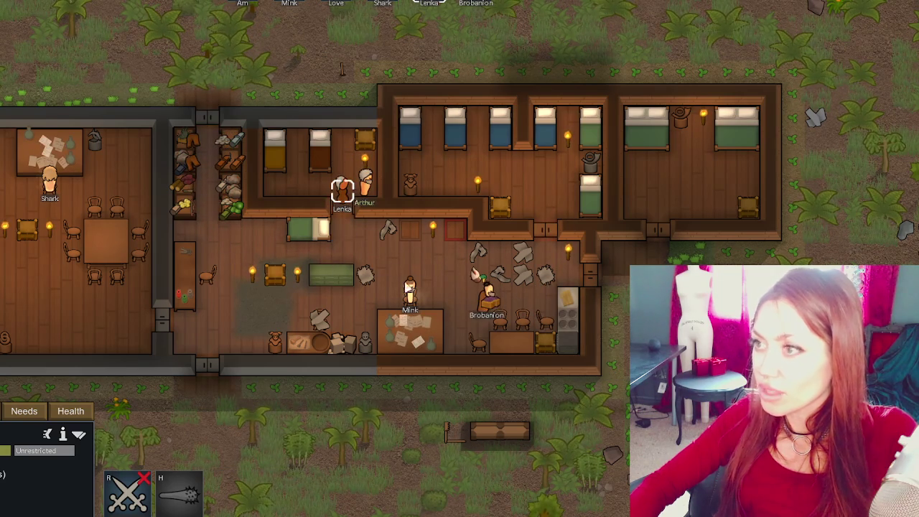
key(F1)
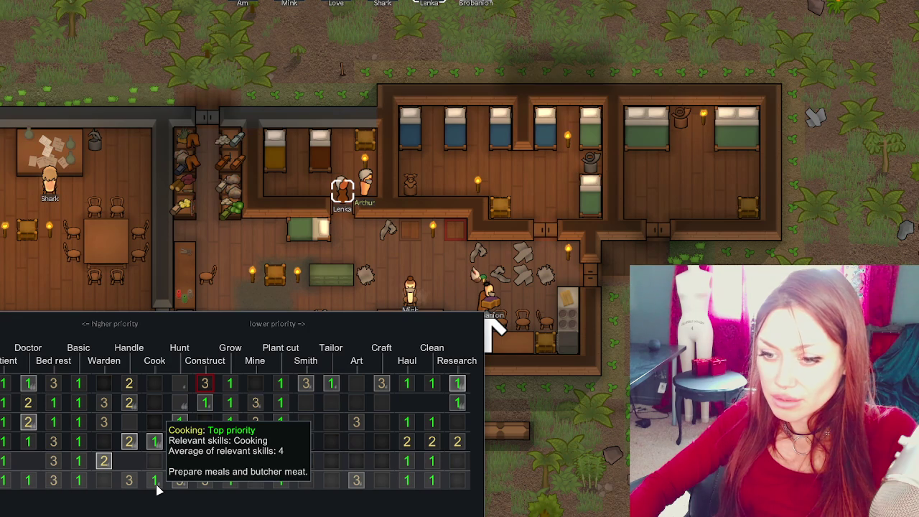
- Select Brobanion and order him to prioritize a job at the chosen spot
click(487, 295)
click(486, 295)
right_click(570, 312)
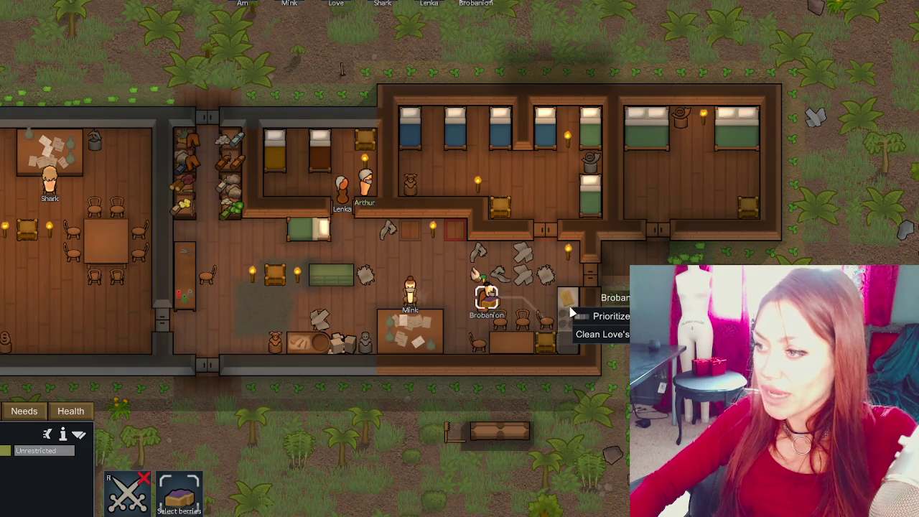
click(583, 320)
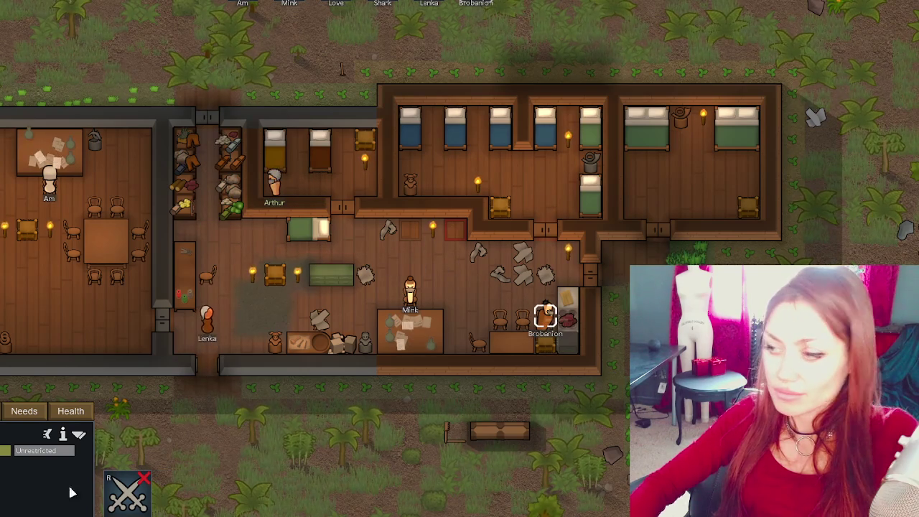
- Mark a new stockpile zone on the grass south of the colony and view its storage settings
key(F1)
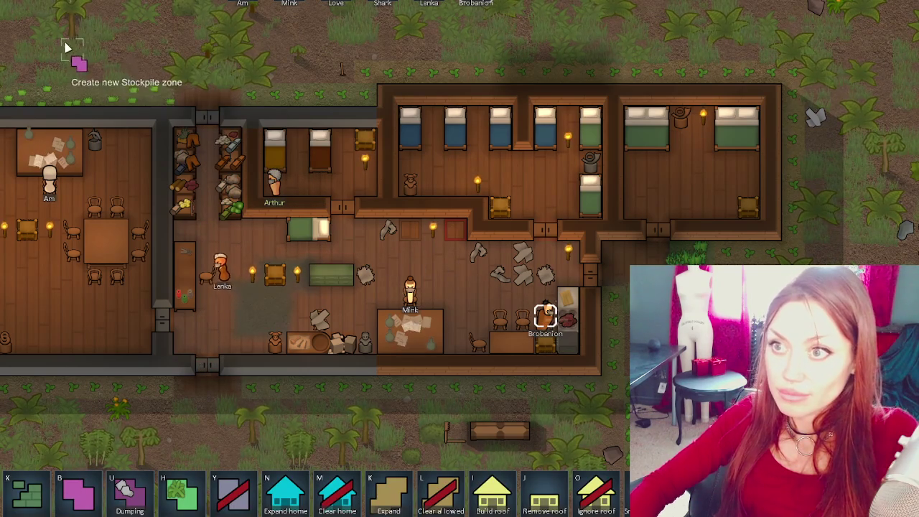
key(w)
key(a)
key(a)
key(s)
key(d)
key(s)
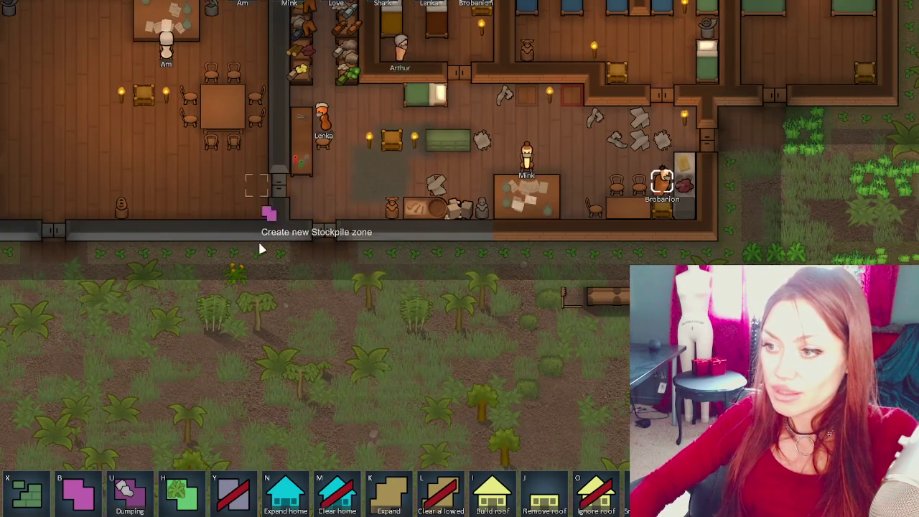
mouse_move(144, 344)
mouse_down()
mouse_move(251, 382)
mouse_move(251, 394)
mouse_up()
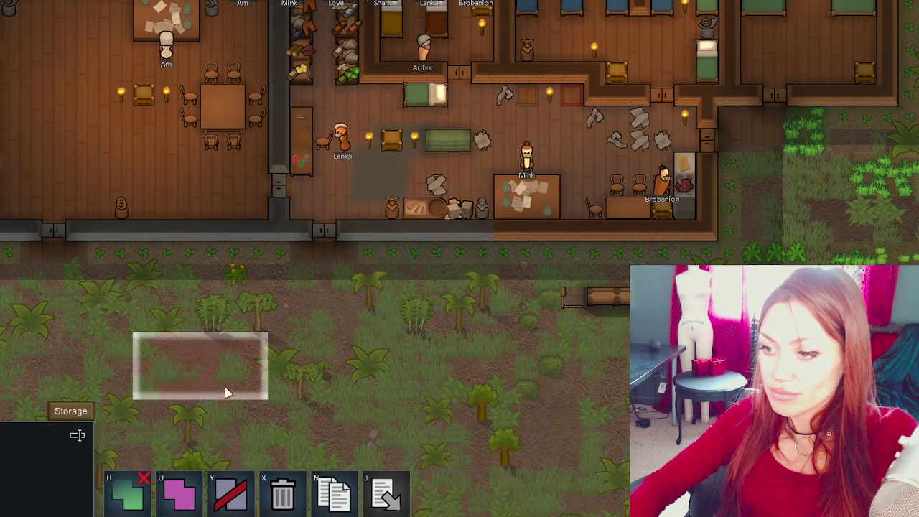
click(64, 414)
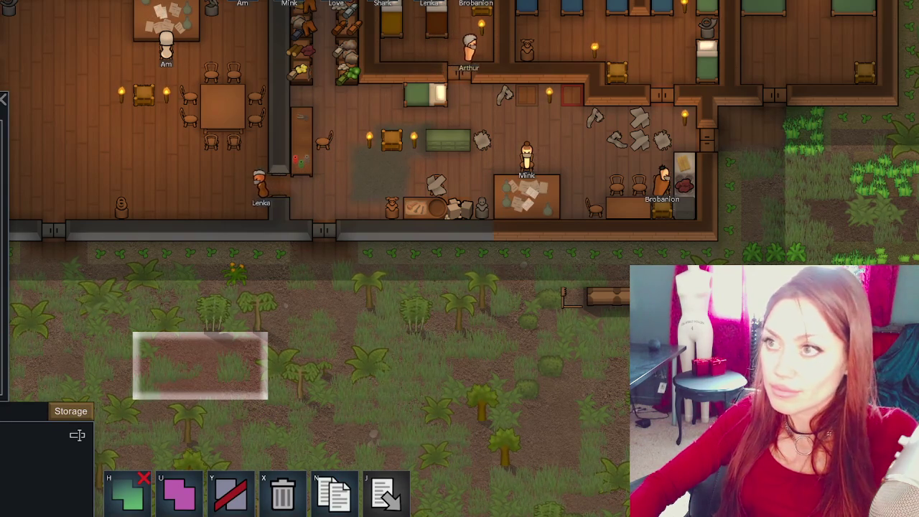
click(623, 148)
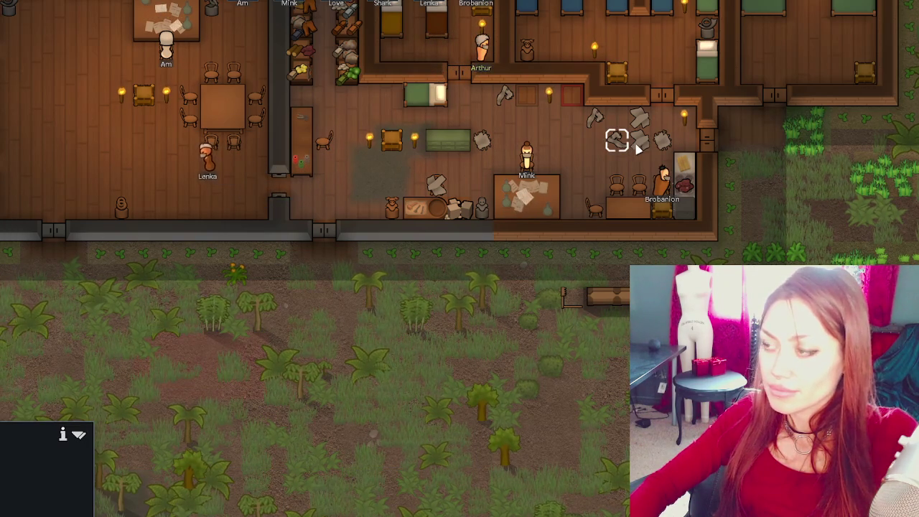
- Order Love's bedroom cleaned first
key(F1)
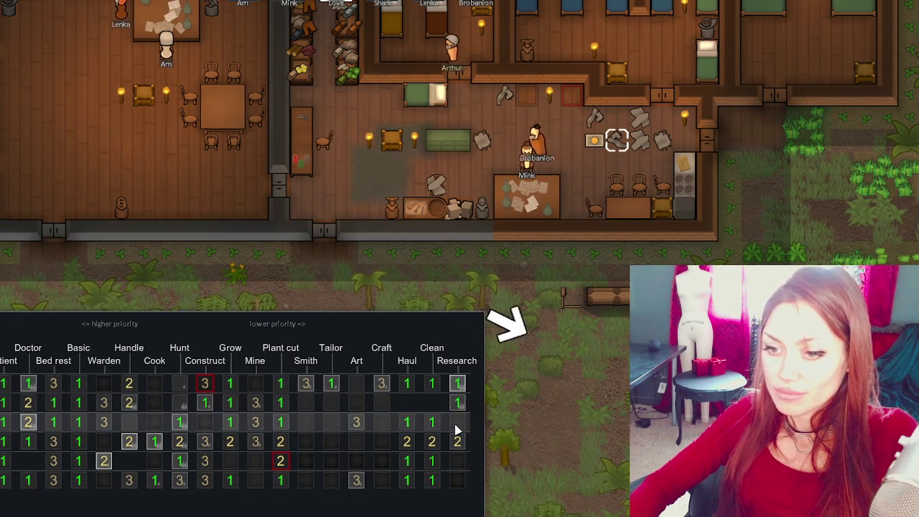
click(445, 162)
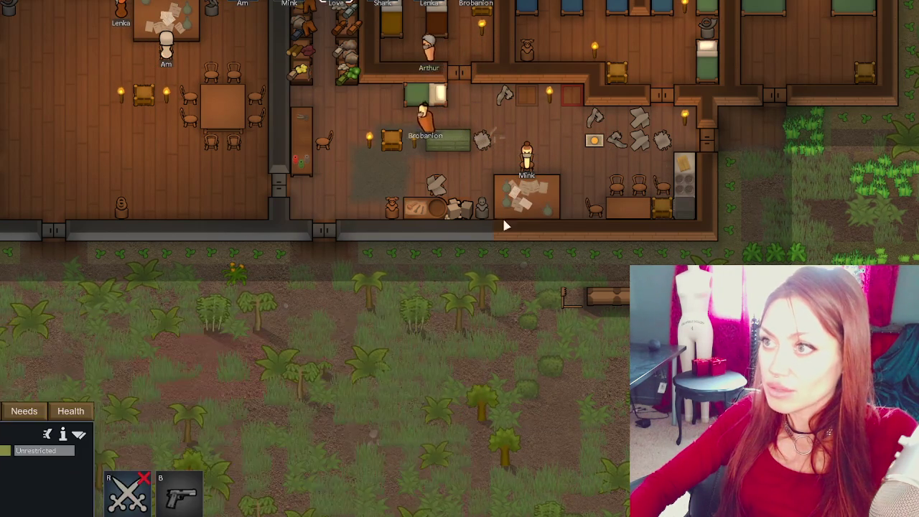
right_click(598, 126)
right_click(600, 125)
right_click(599, 125)
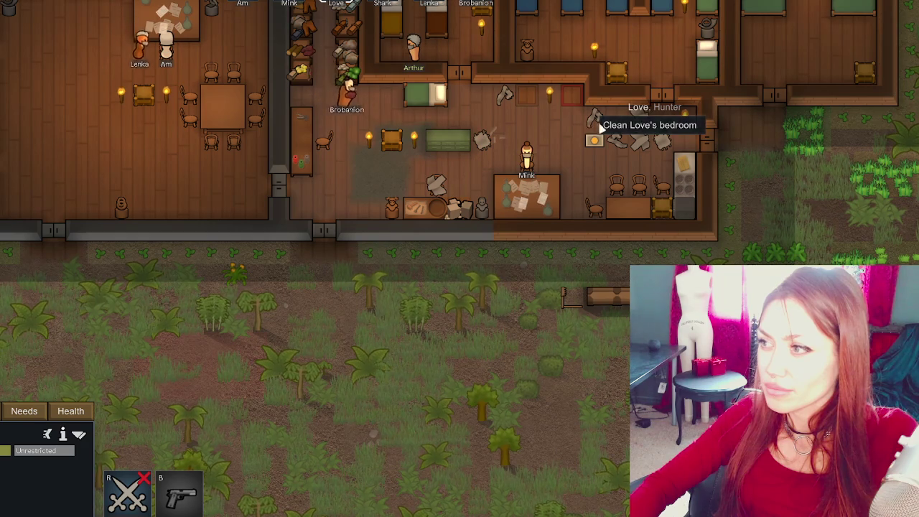
click(600, 125)
- Shrink the indoor Storage zone by removing the central room and lower corridor cells
click(553, 126)
key(w)
key(d)
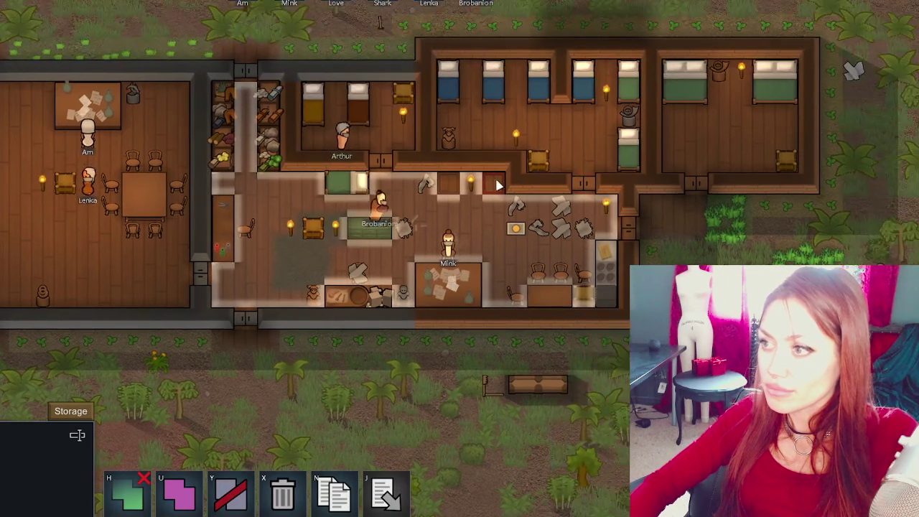
click(230, 493)
mouse_move(615, 168)
mouse_down()
mouse_move(328, 323)
mouse_move(282, 320)
mouse_up()
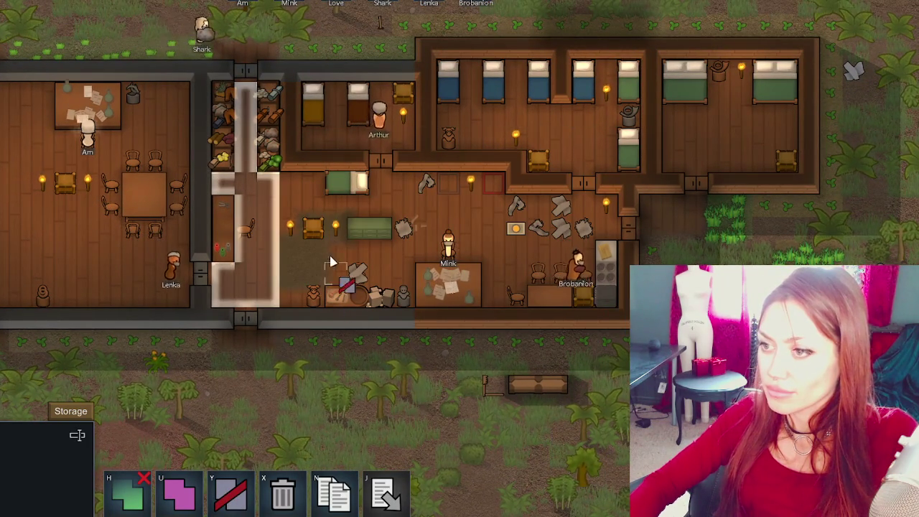
drag(312, 211, 221, 344)
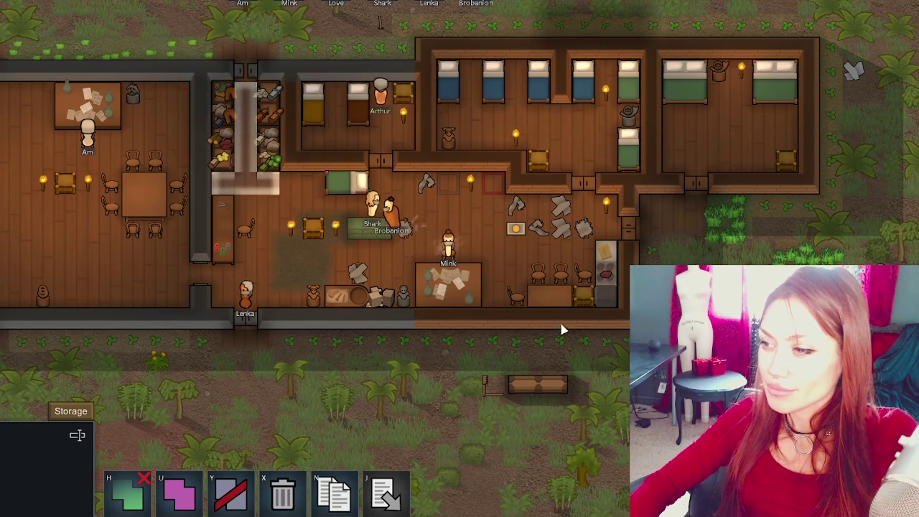
click(465, 235)
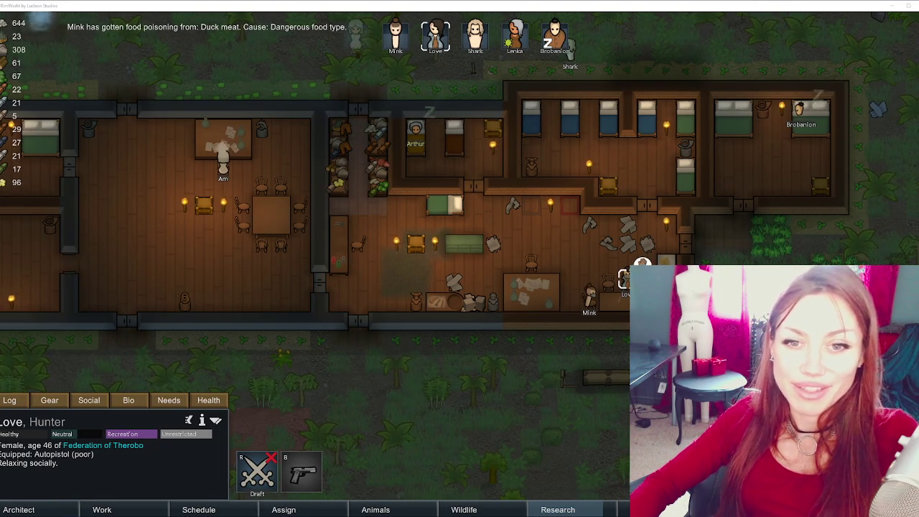
- Inspect the steel door in the bottom wall and the steel slag chunk, then bring up the zone tools
click(358, 321)
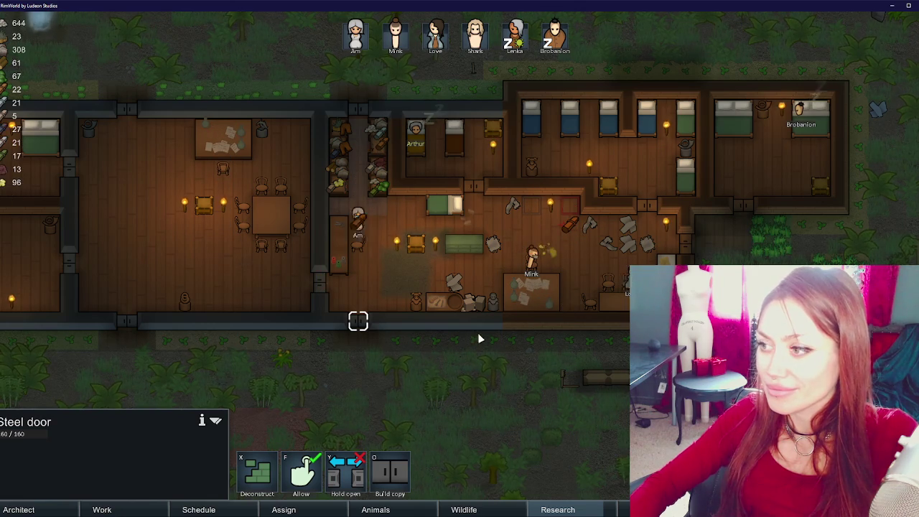
click(501, 250)
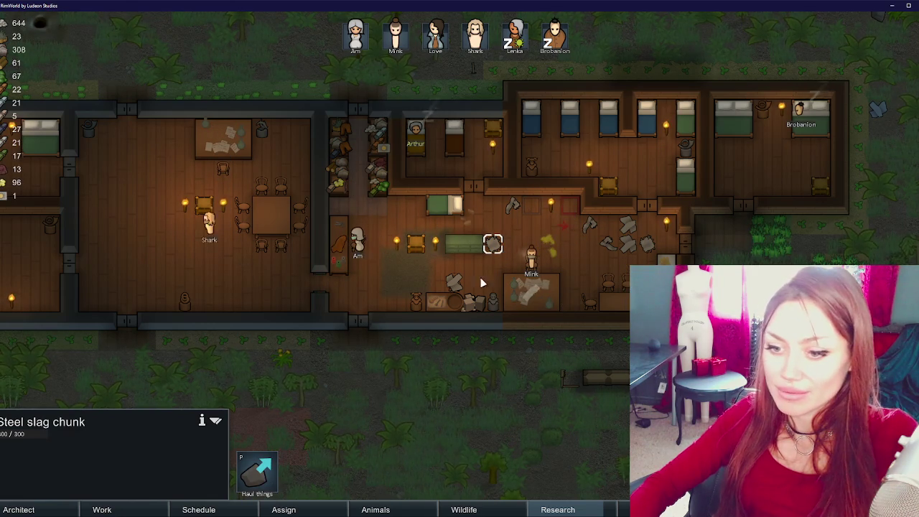
key(F1)
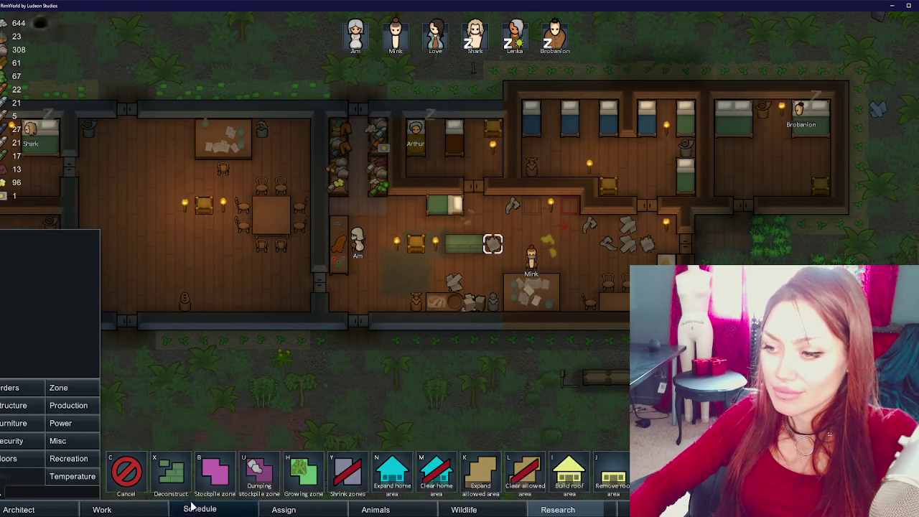
- Review Mink's social log, background, health and bed orders, plus Lenka's and Love's skills
click(117, 508)
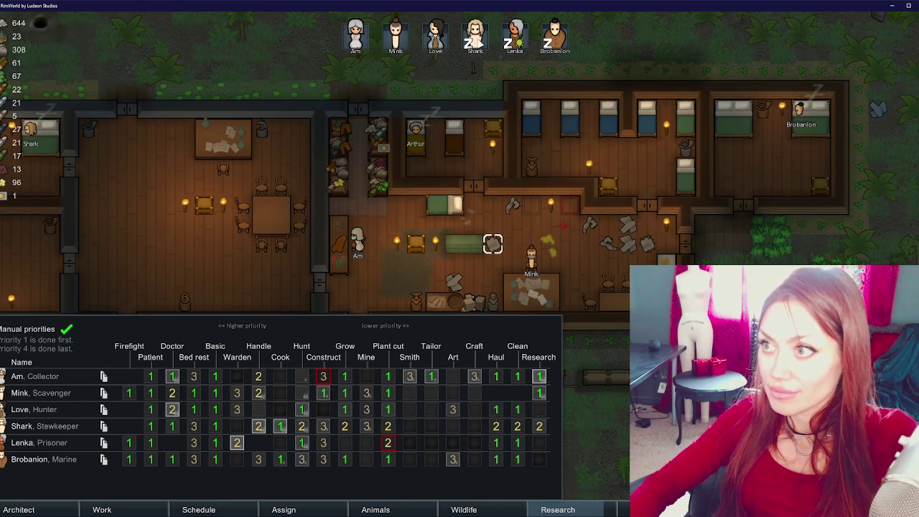
click(440, 39)
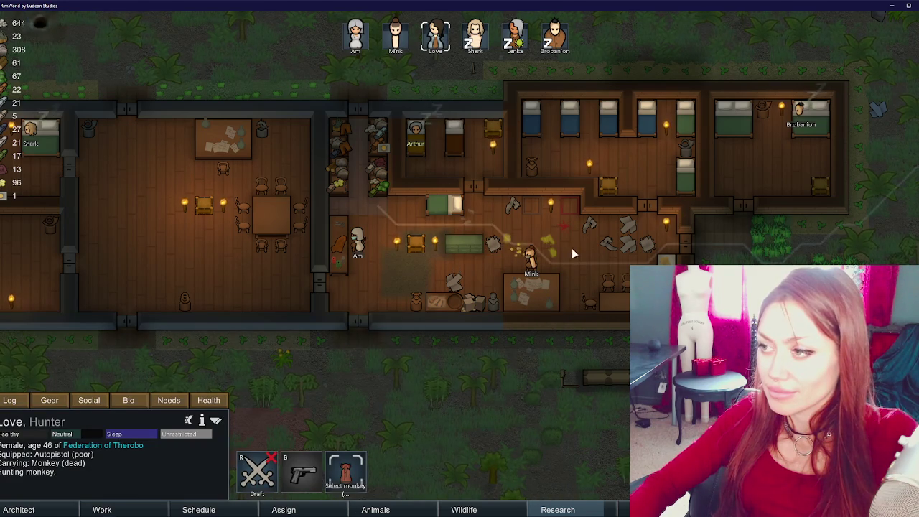
click(531, 260)
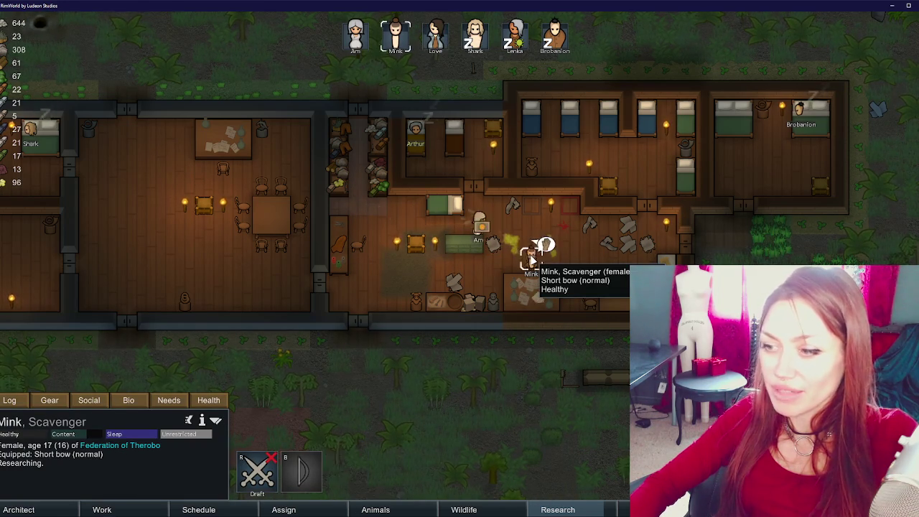
click(89, 401)
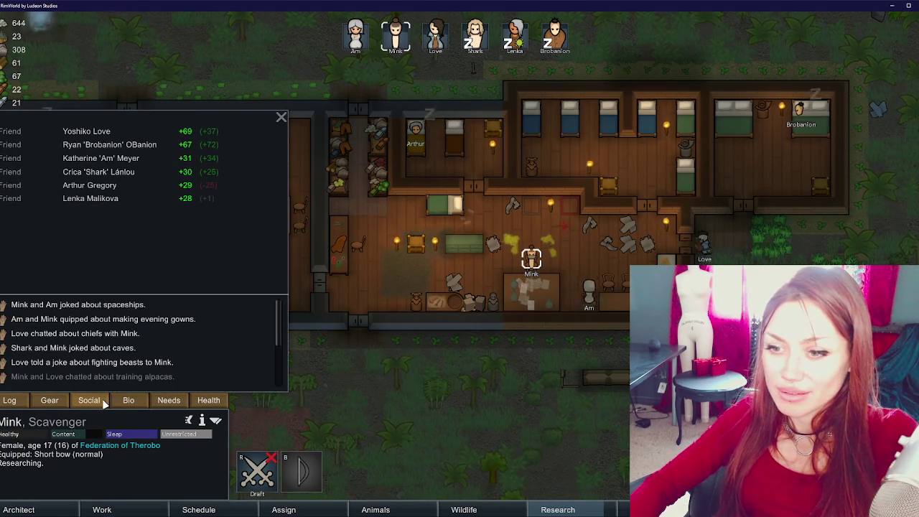
click(128, 401)
click(195, 401)
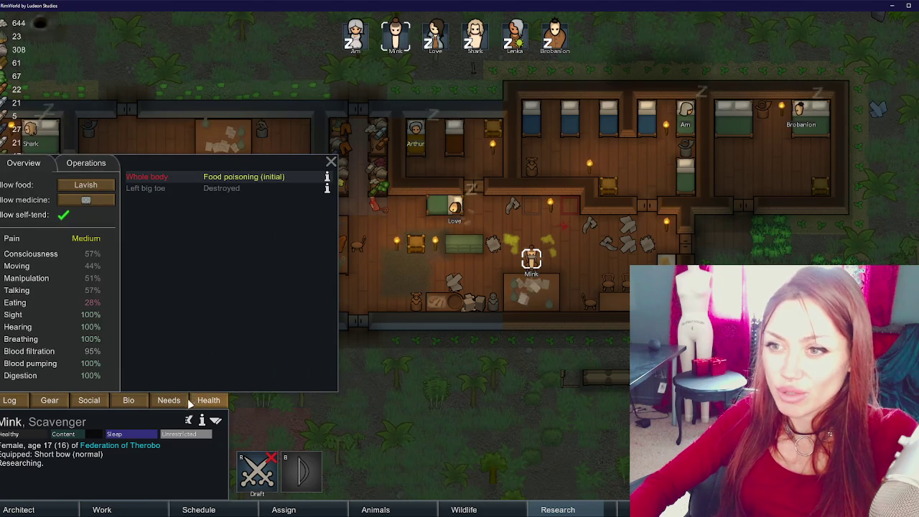
click(128, 400)
right_click(574, 127)
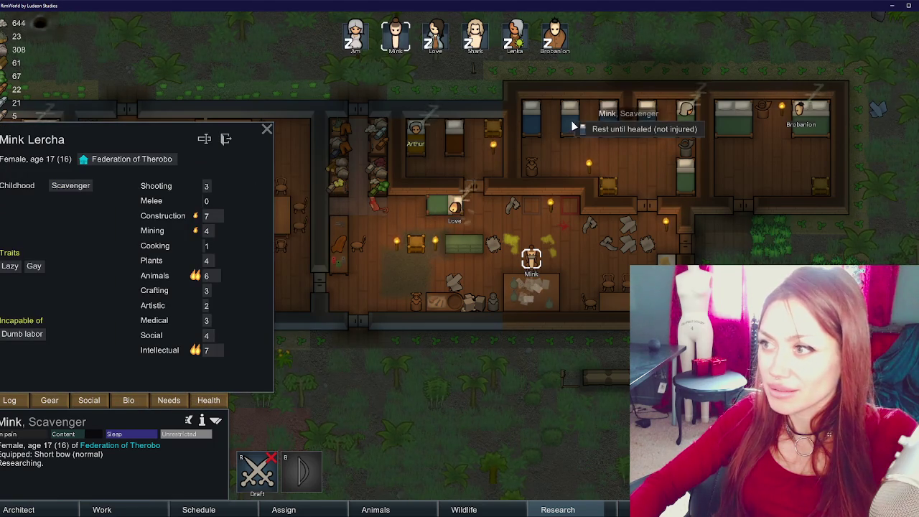
click(524, 45)
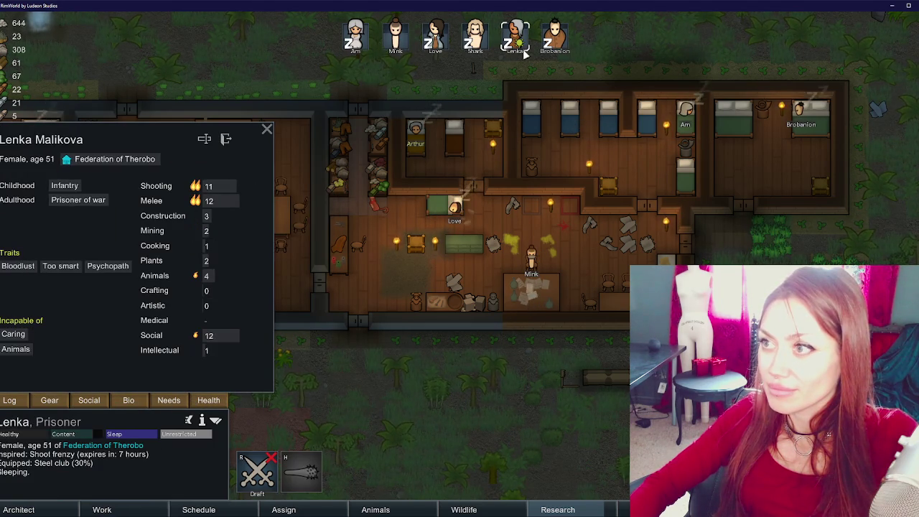
click(443, 39)
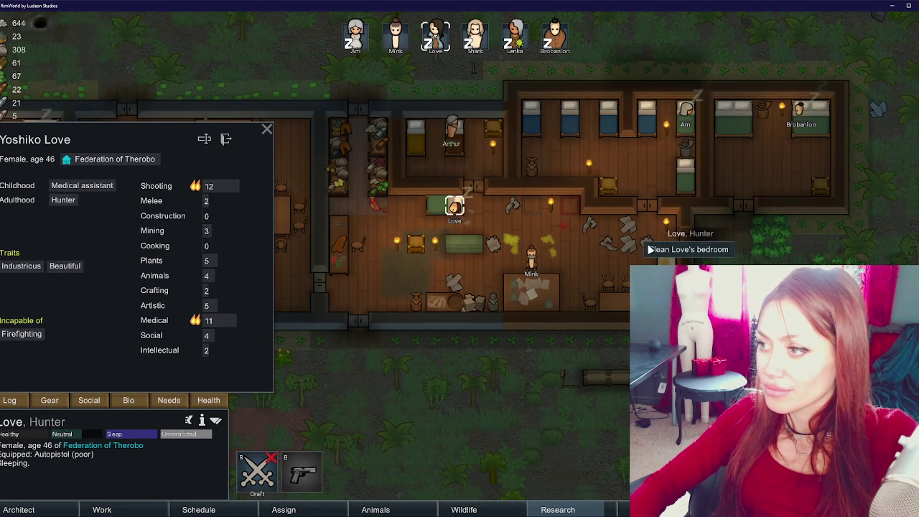
click(583, 262)
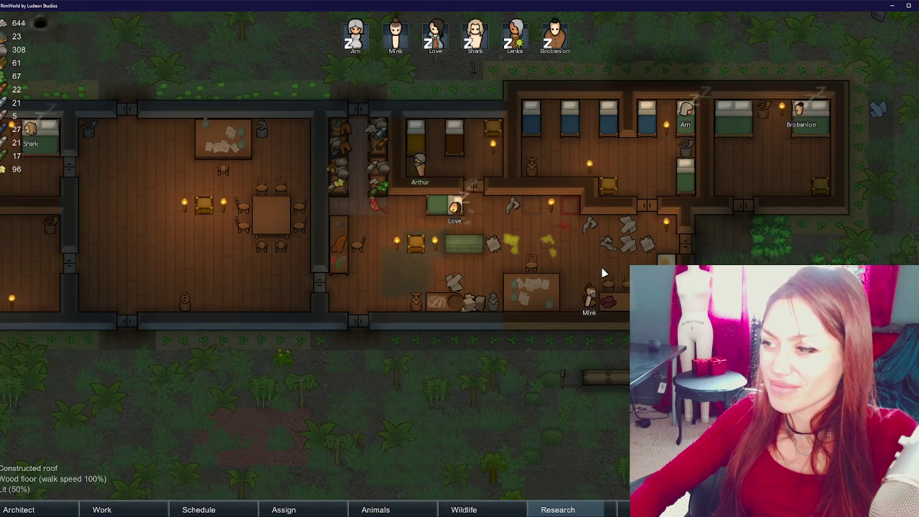
- Look over Brobanion and the dead monkey, then check Shark's current activity from the work table
click(554, 34)
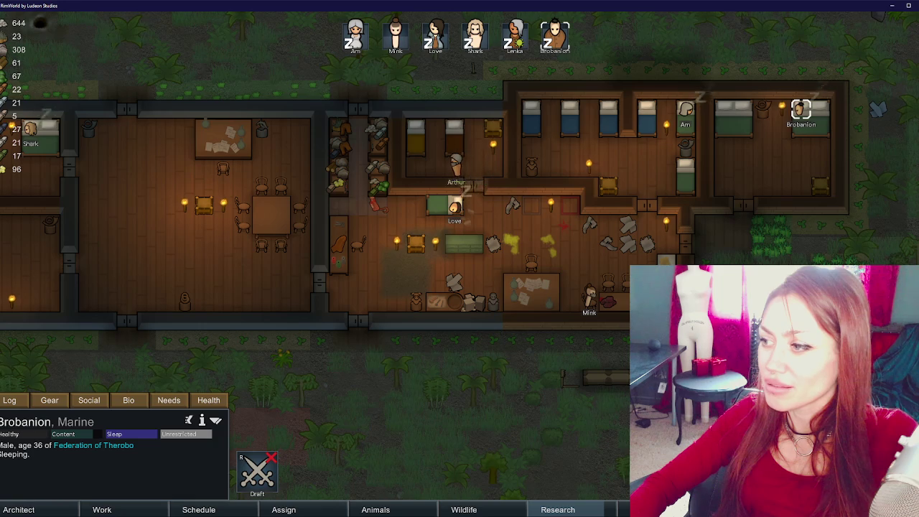
click(376, 206)
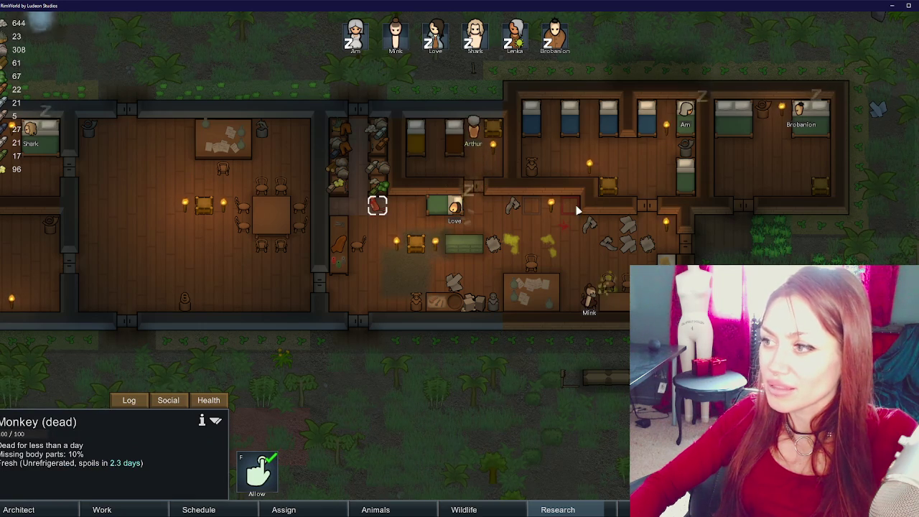
click(554, 34)
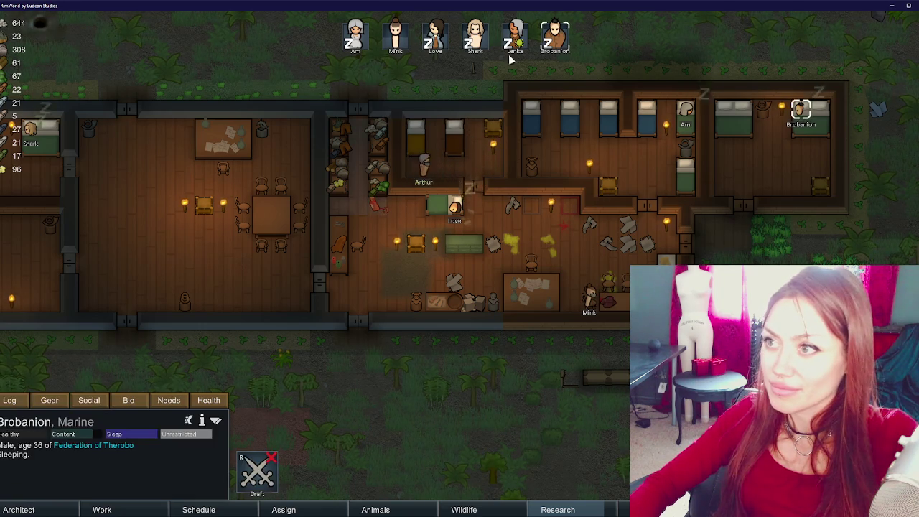
click(395, 34)
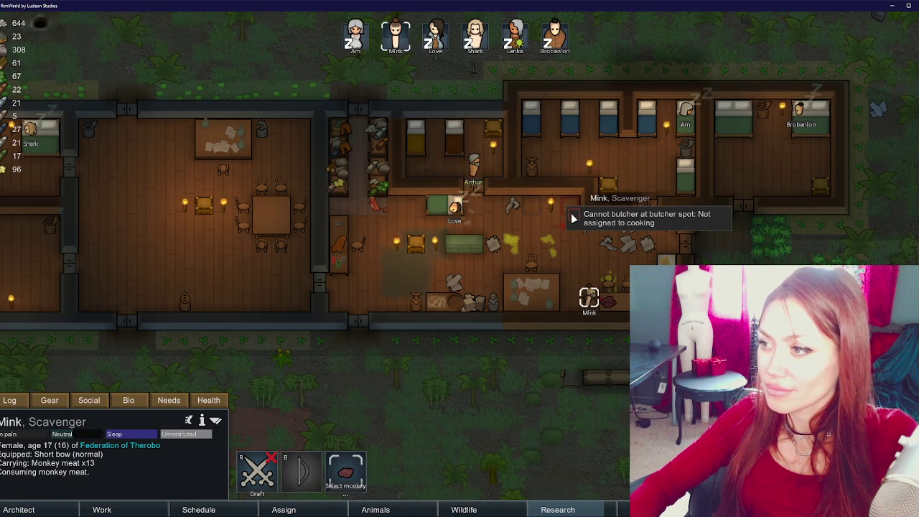
click(102, 509)
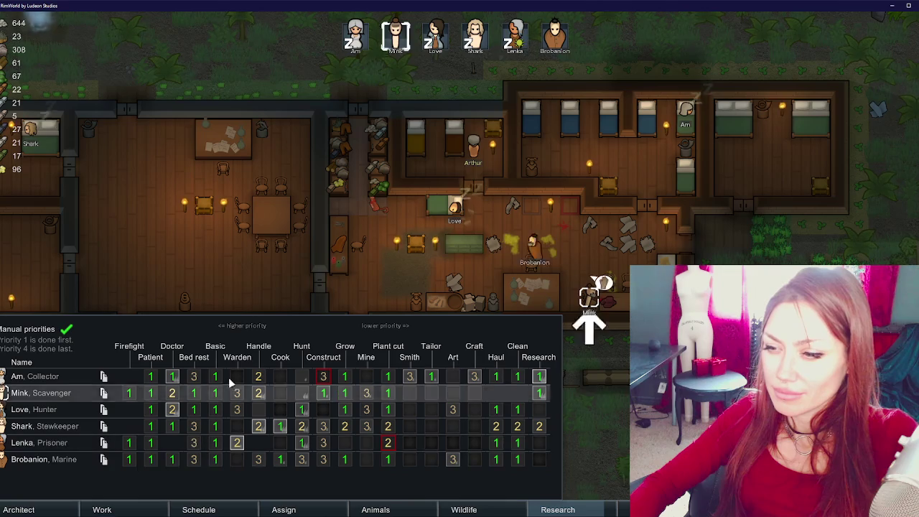
click(28, 426)
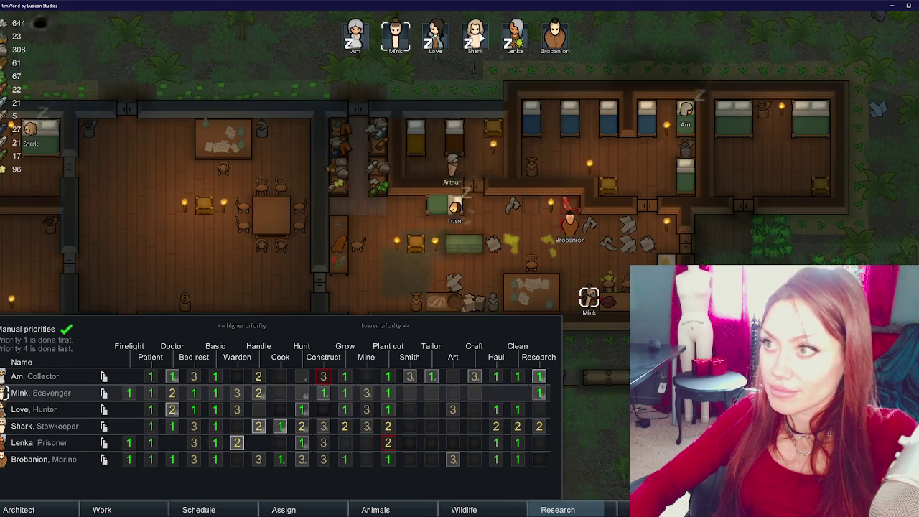
key(Escape)
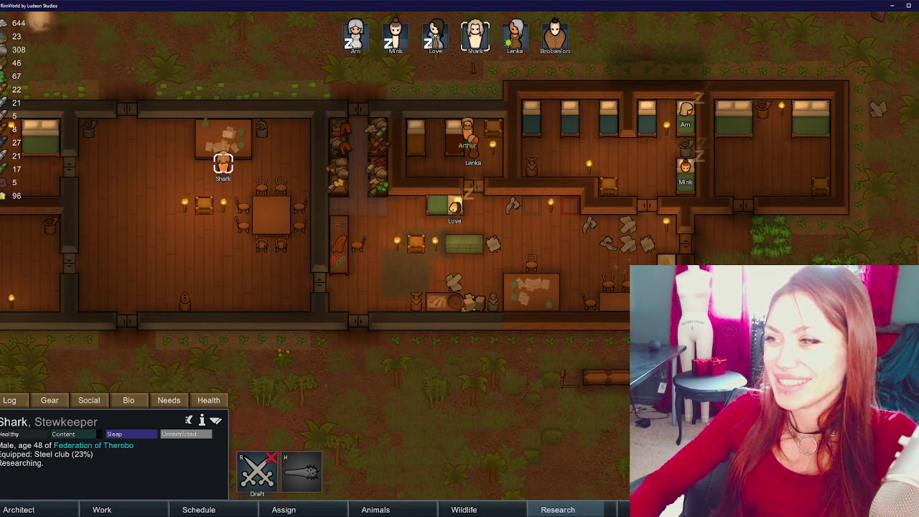
- Review prisoner Arthur's recruitment settings and glance at the wooden spike trap
click(414, 180)
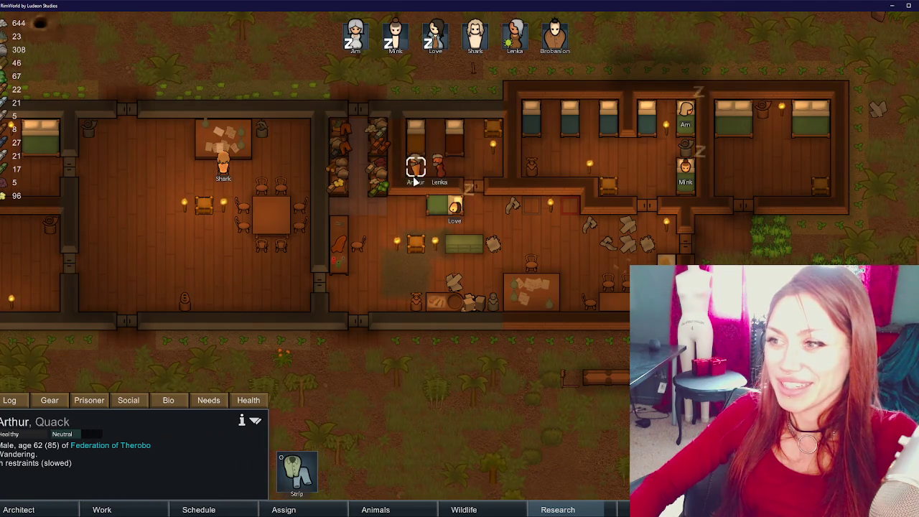
click(92, 401)
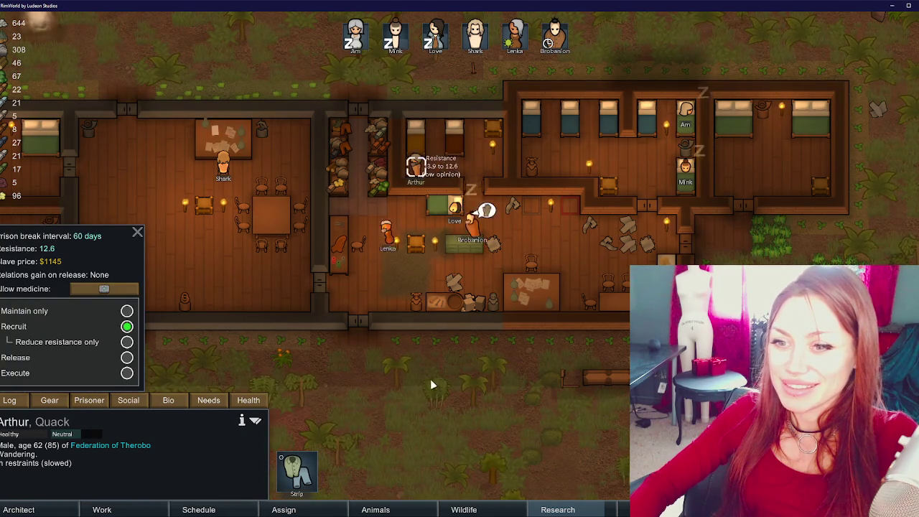
click(398, 378)
click(569, 376)
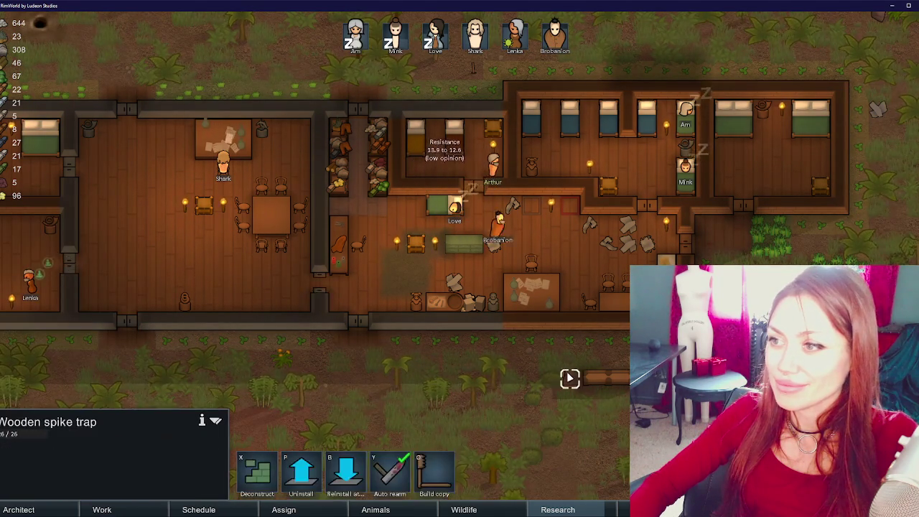
click(563, 362)
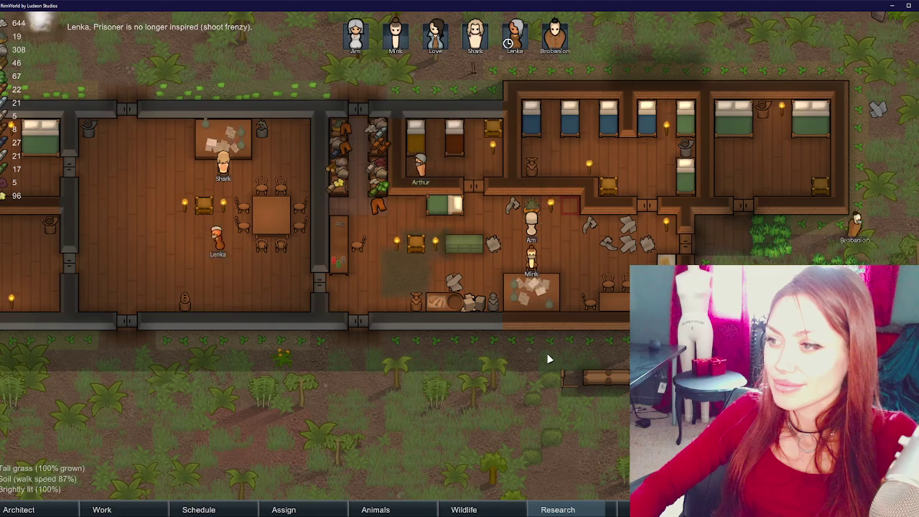
- Look over the animal pasture to the north, then check Geothermal power progress in the research tree
scroll(548, 352, down, 3)
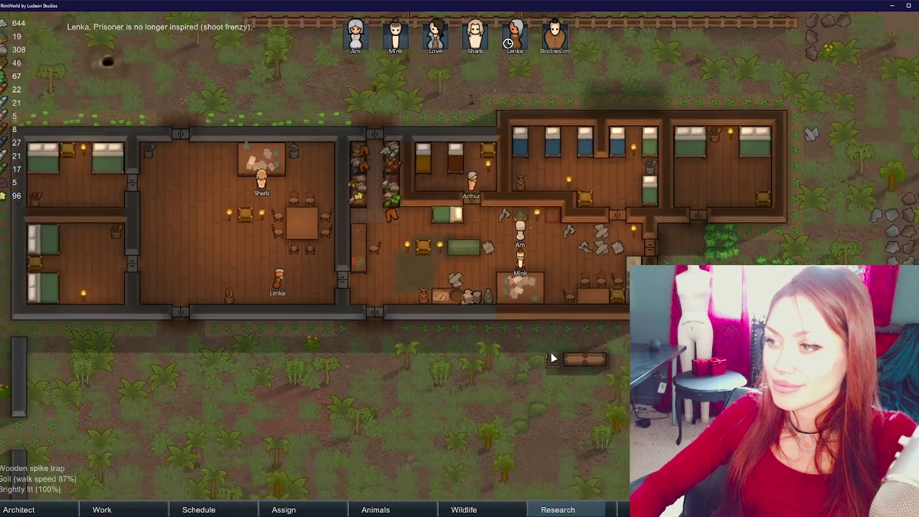
key(w)
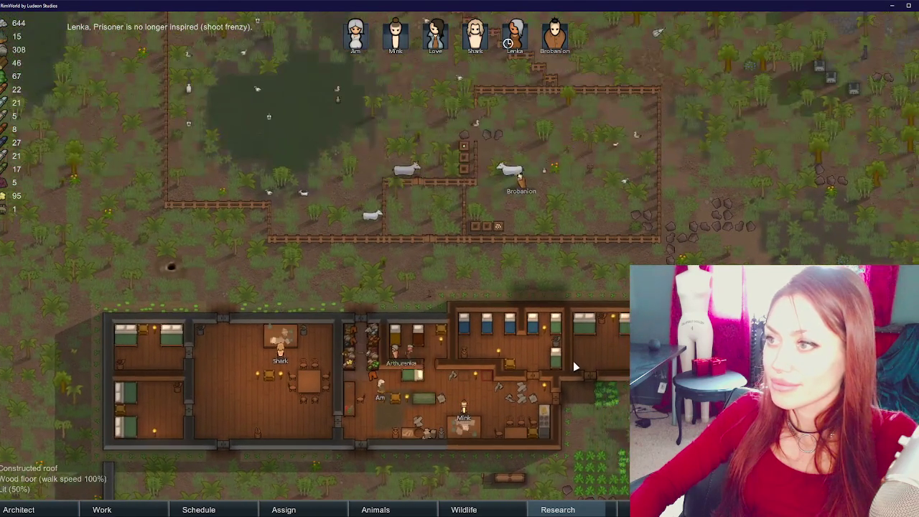
key(s)
key(w)
key(s)
scroll(567, 311, up, 3)
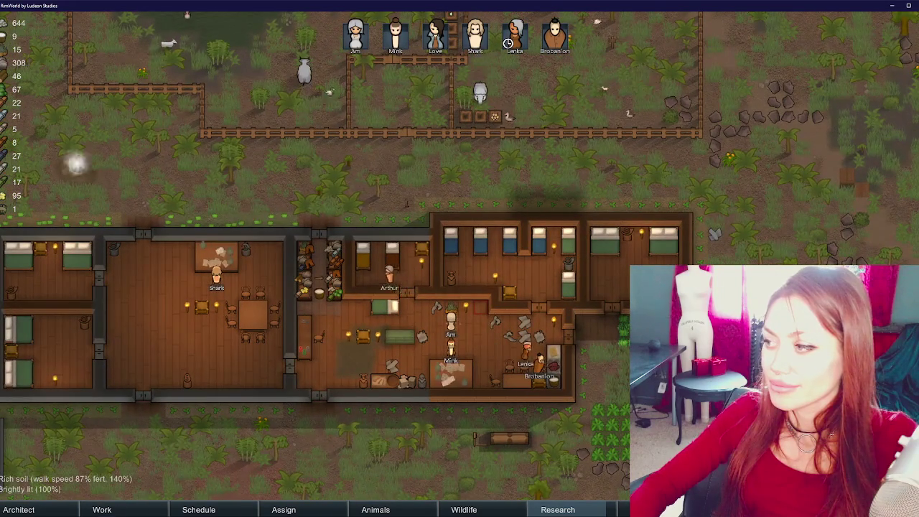
click(605, 511)
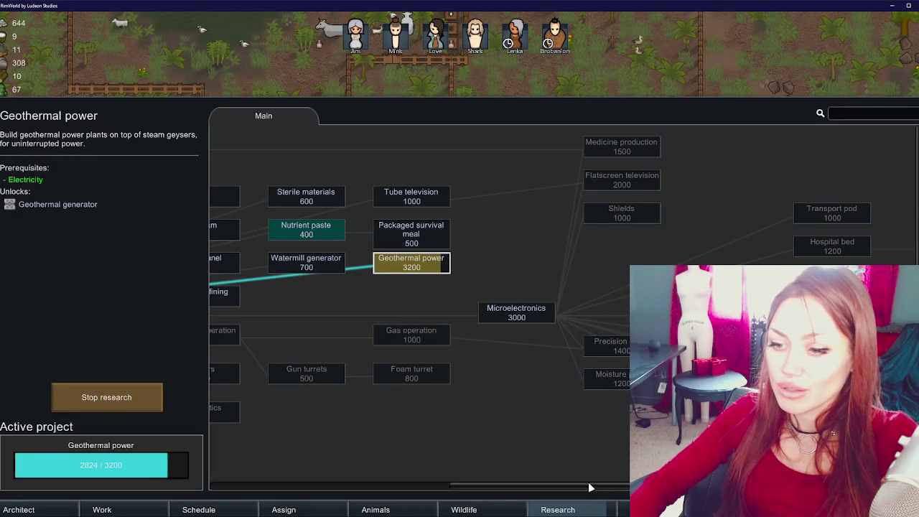
click(543, 87)
- Reinstall the research bench at the laboratory's west end with a dining chair beside it
key(s)
key(a)
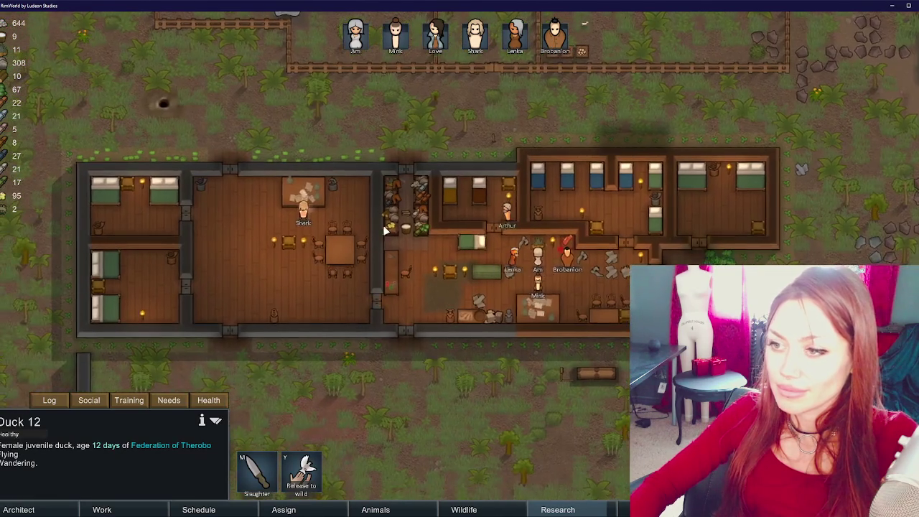
click(321, 194)
click(559, 472)
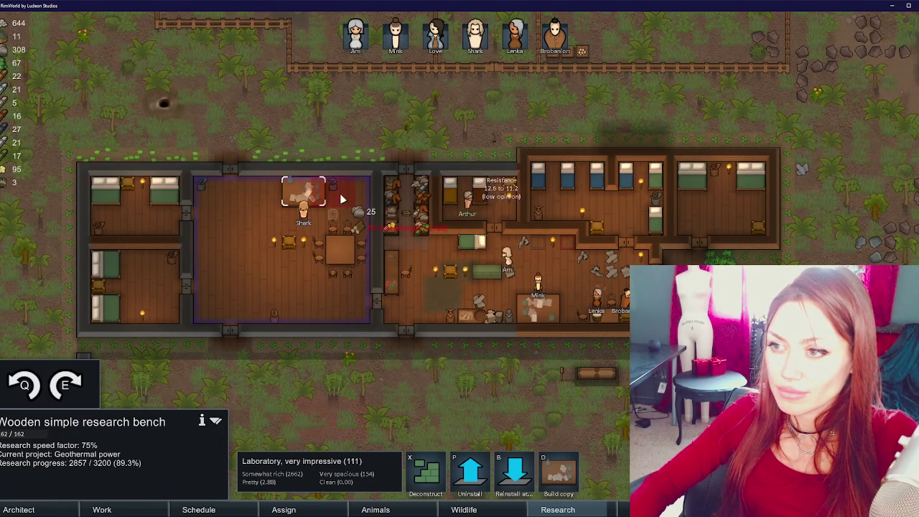
click(215, 240)
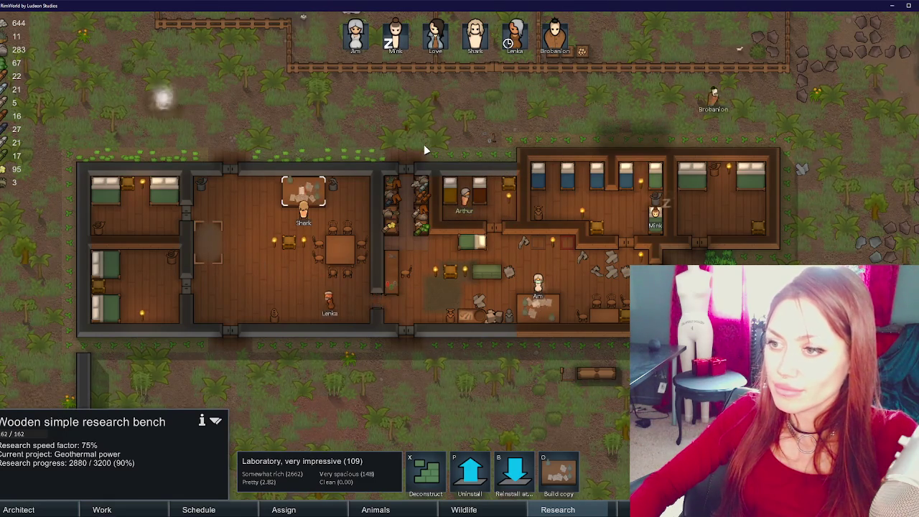
click(337, 272)
key(b)
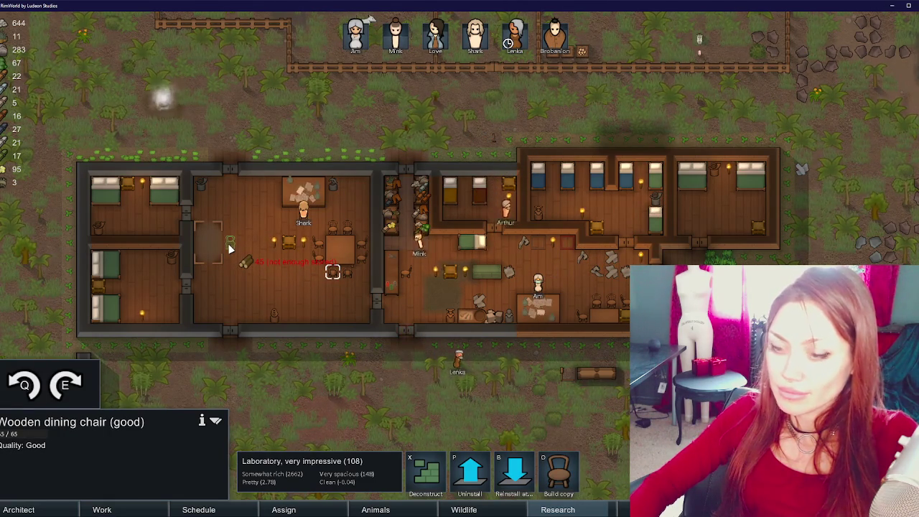
click(229, 248)
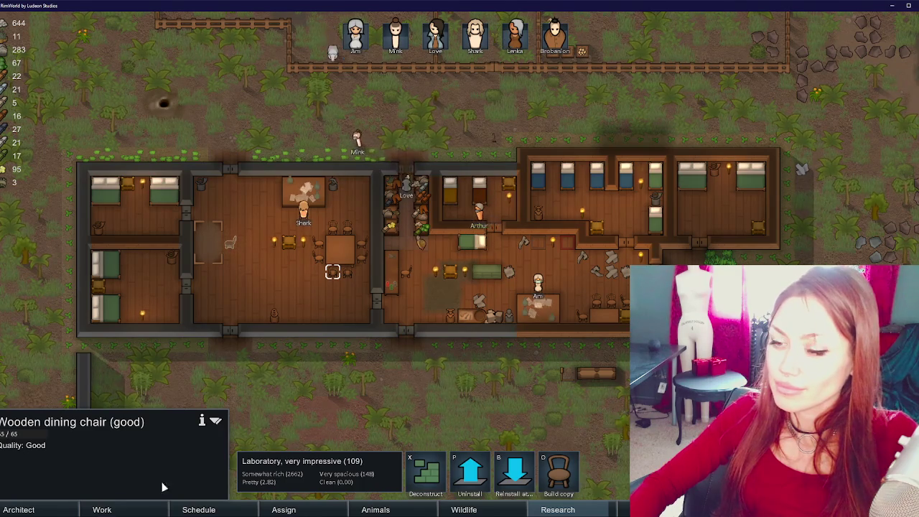
- Mark a group of trees south of the base for chopping
key(F1)
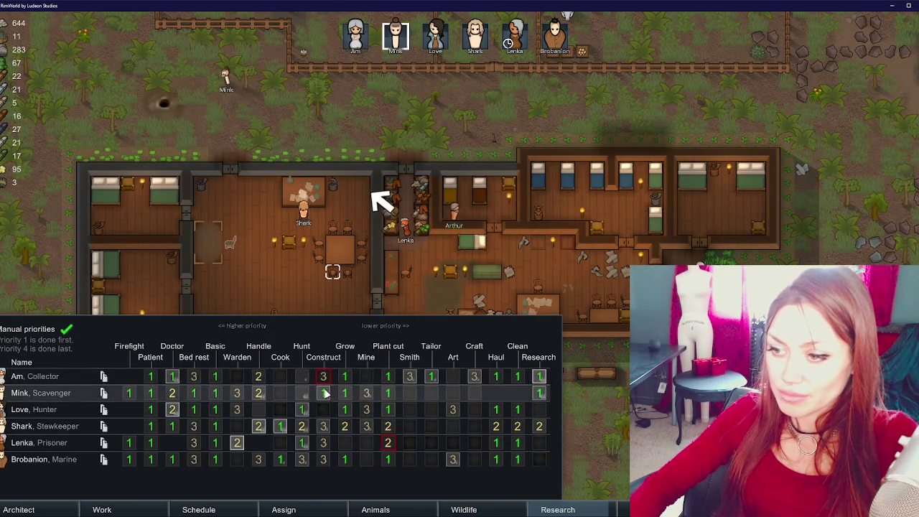
click(219, 250)
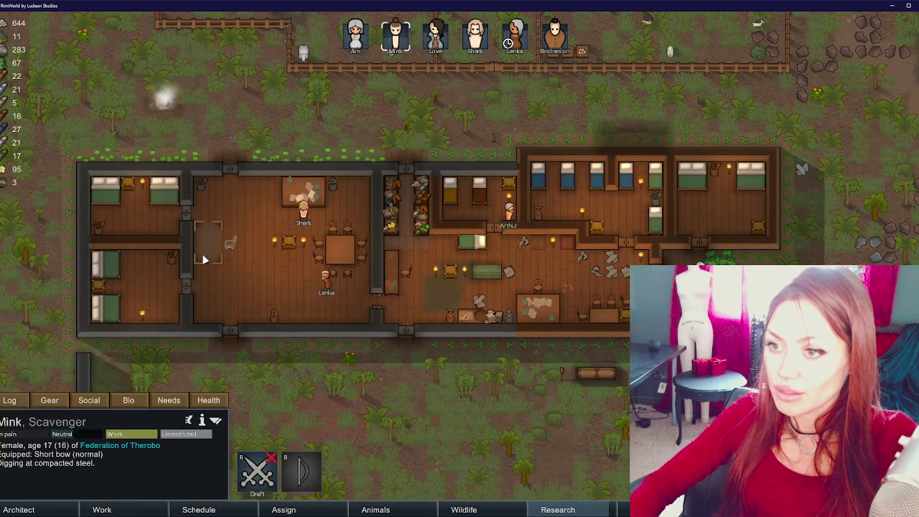
click(18, 508)
click(25, 420)
click(10, 388)
click(215, 470)
click(259, 470)
scroll(389, 153, down, 3)
key(w)
key(a)
mouse_move(247, 212)
mouse_down()
mouse_move(253, 294)
mouse_move(330, 374)
mouse_up()
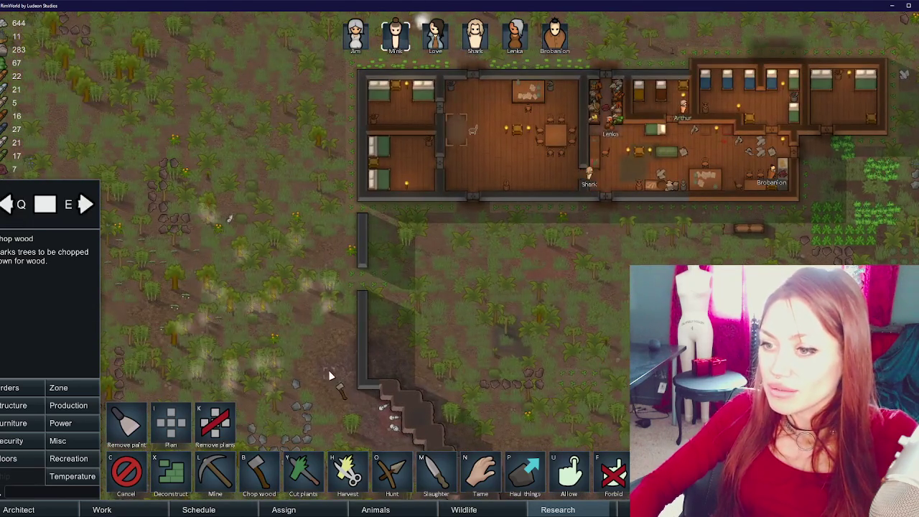
key(Escape)
- Inspect the nearby ambrosia bushes, then return to the base and bring up the tame animals list
double_click(188, 298)
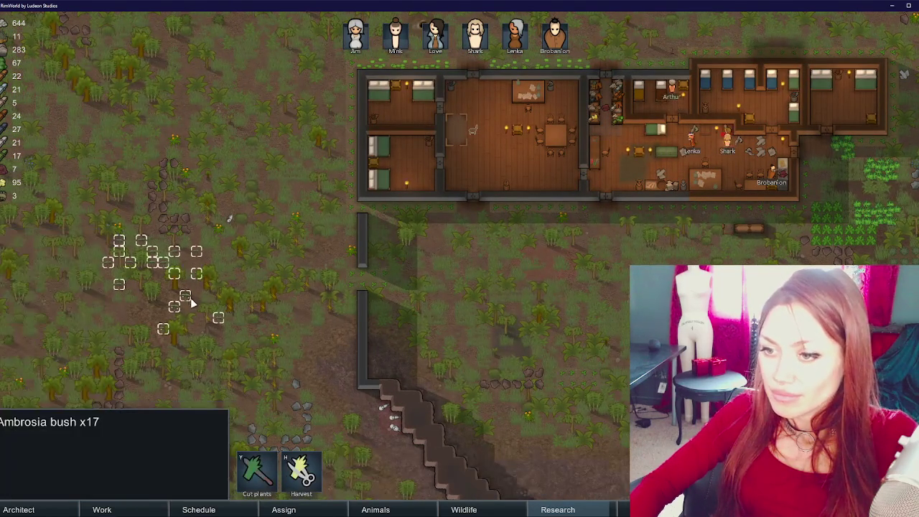
key(Escape)
scroll(356, 363, up, 3)
key(w)
key(d)
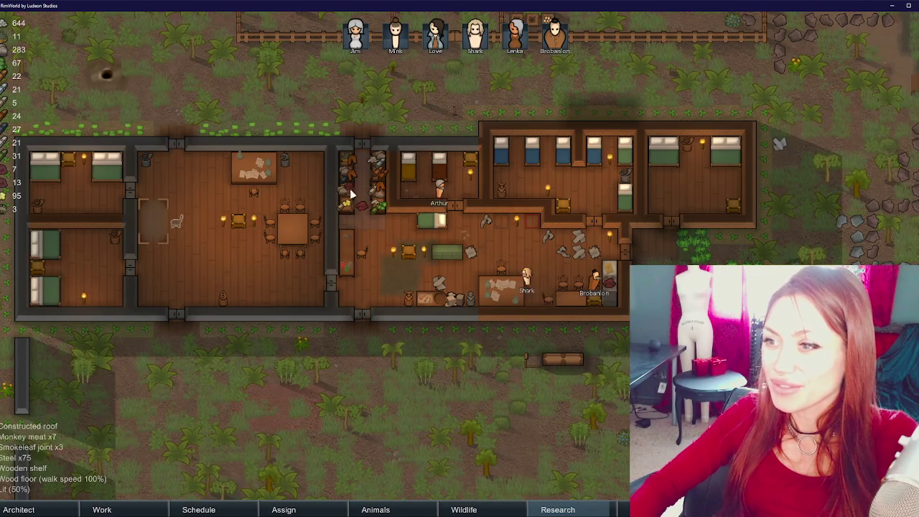
click(377, 509)
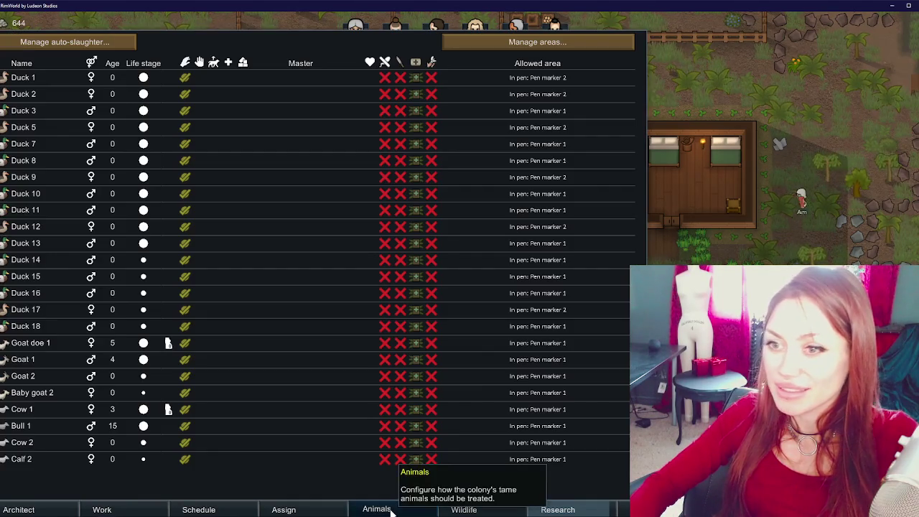
- Mark Duck 3 for slaughter and view Mink's needs and mood
click(402, 109)
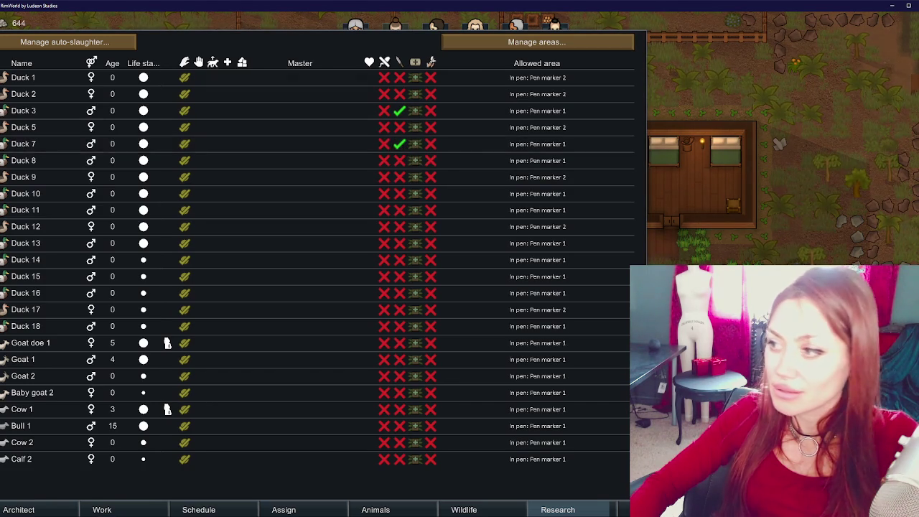
key(Escape)
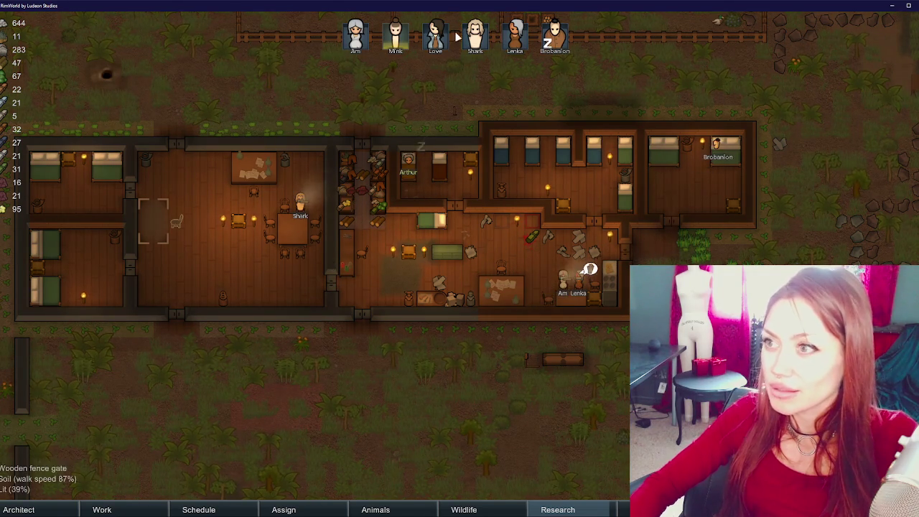
click(400, 42)
click(167, 401)
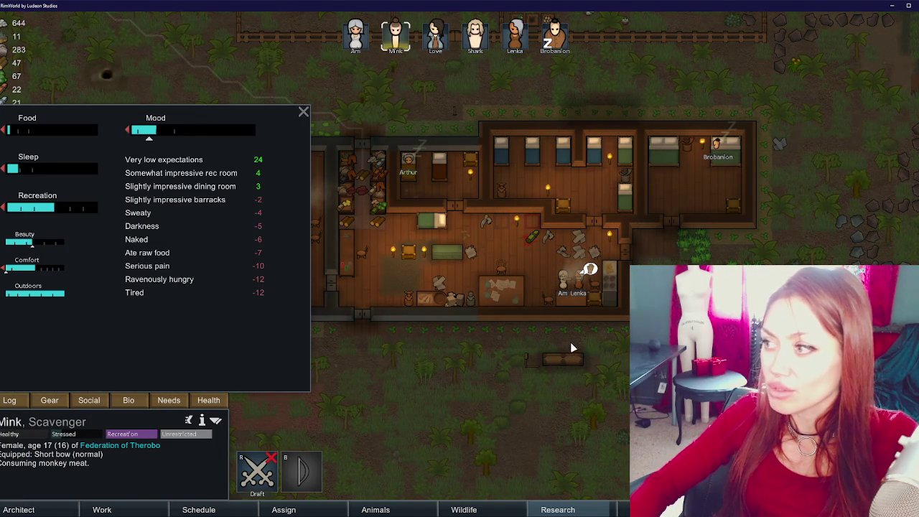
- Compare Brobanion's needs and mood against Mink's
scroll(486, 174, up, 2)
drag(521, 185, 592, 191)
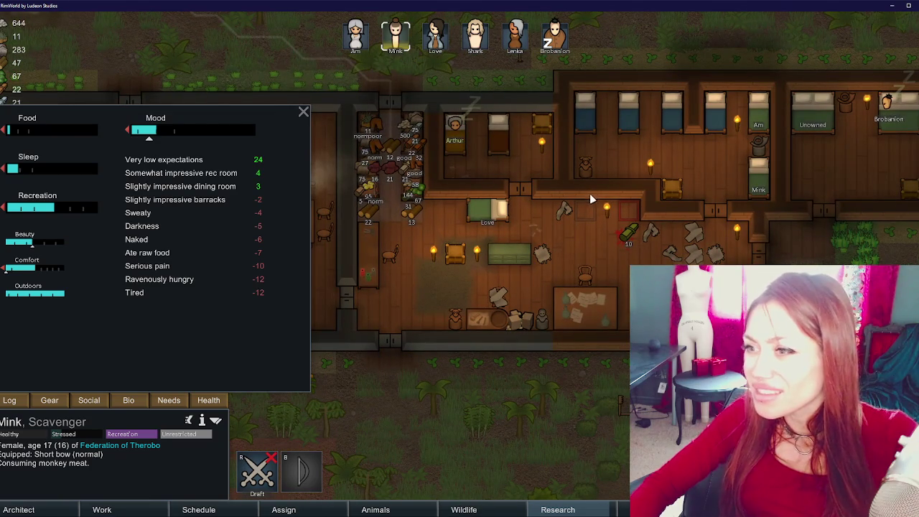
key(a)
key(w)
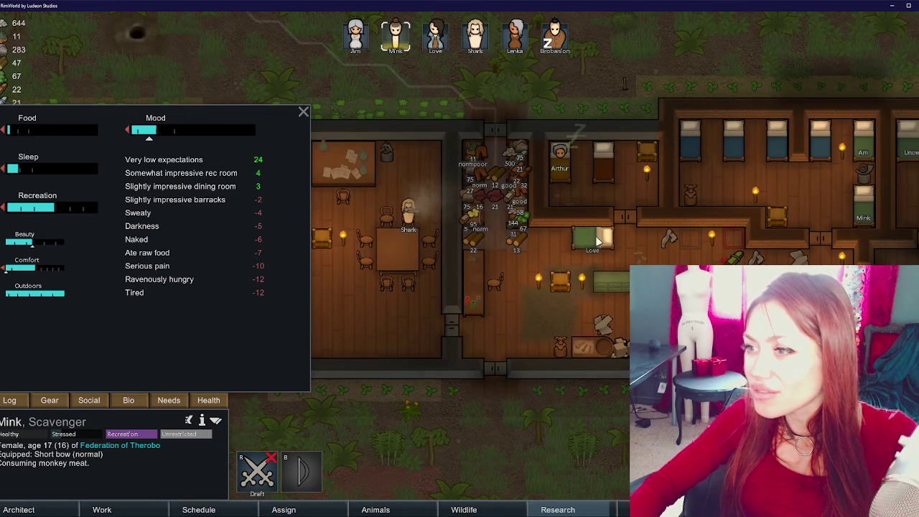
key(d)
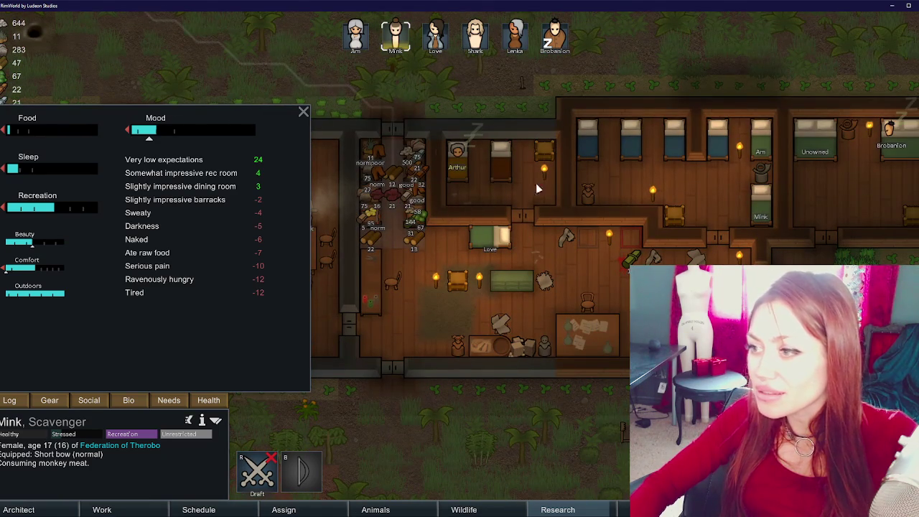
click(550, 40)
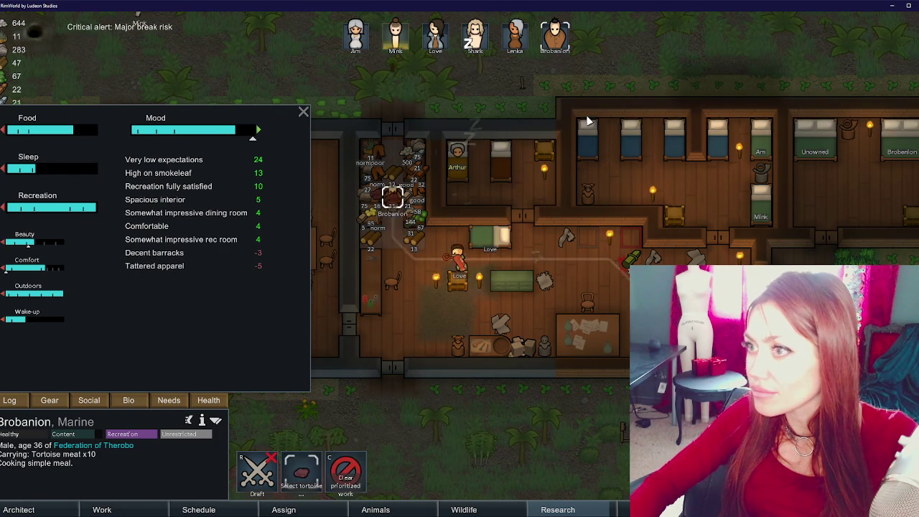
click(396, 35)
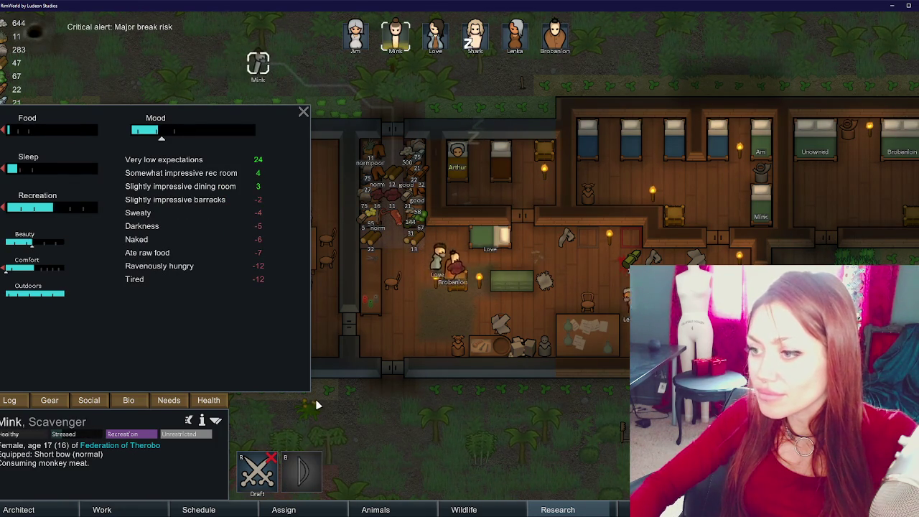
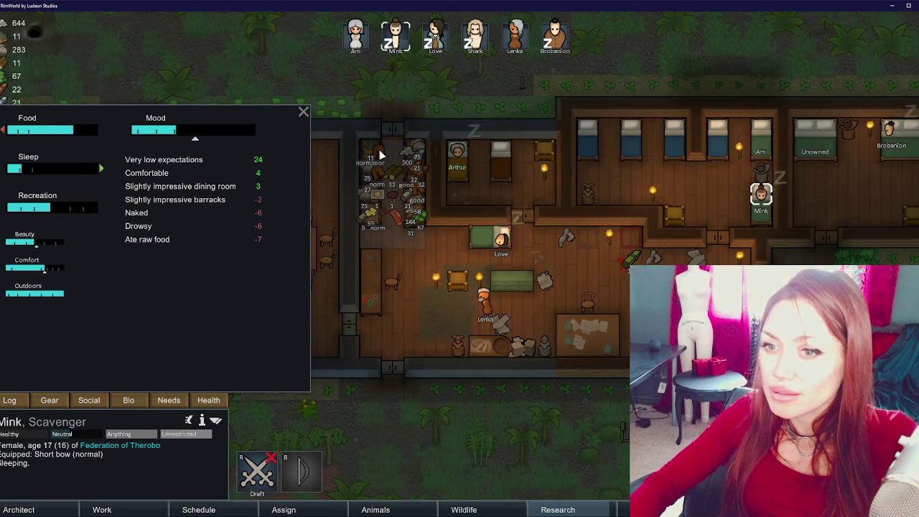
- Have the scavenger colonist force-wear the poor lightleather pants
right_click(379, 149)
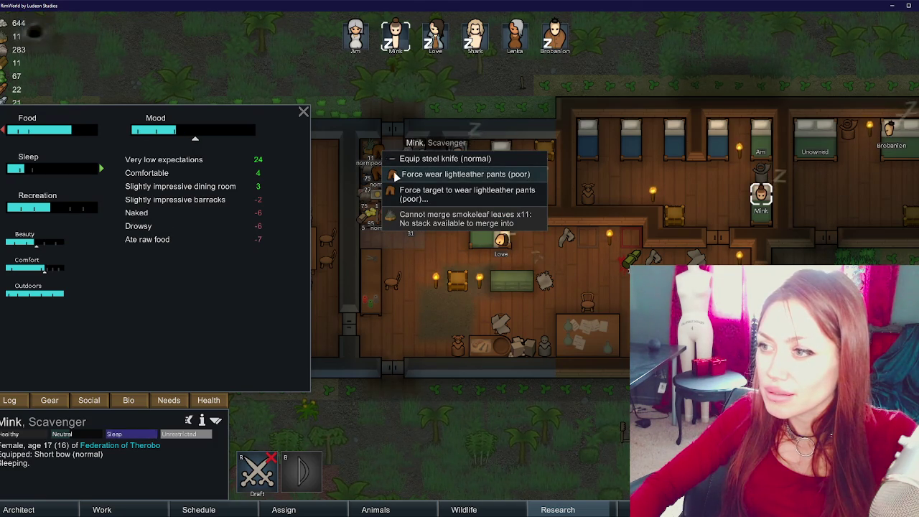
click(396, 175)
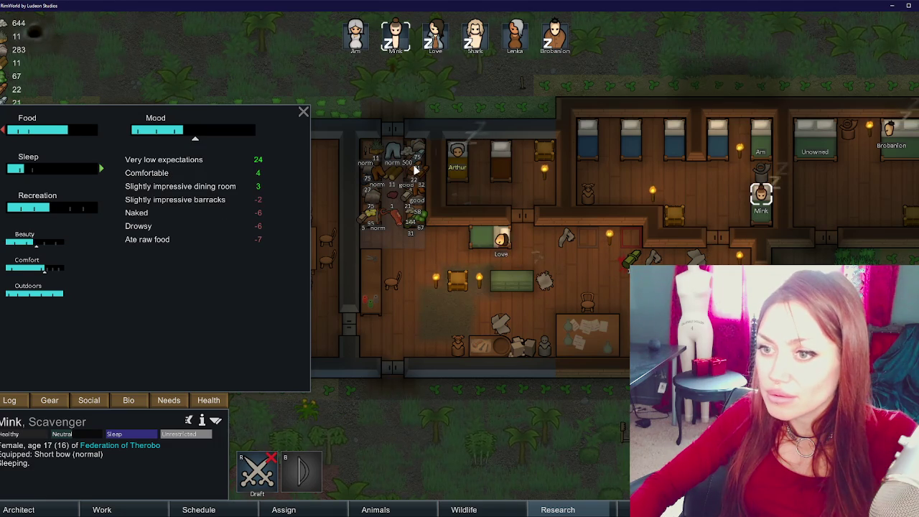
scroll(385, 208, up, 1)
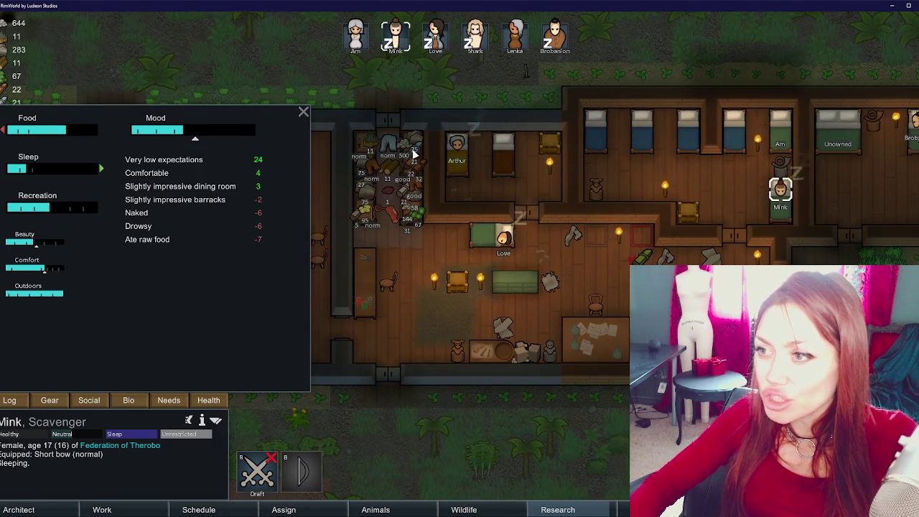
- Delete the Make pants bill from the wooden hand tailor bench
click(364, 269)
click(214, 402)
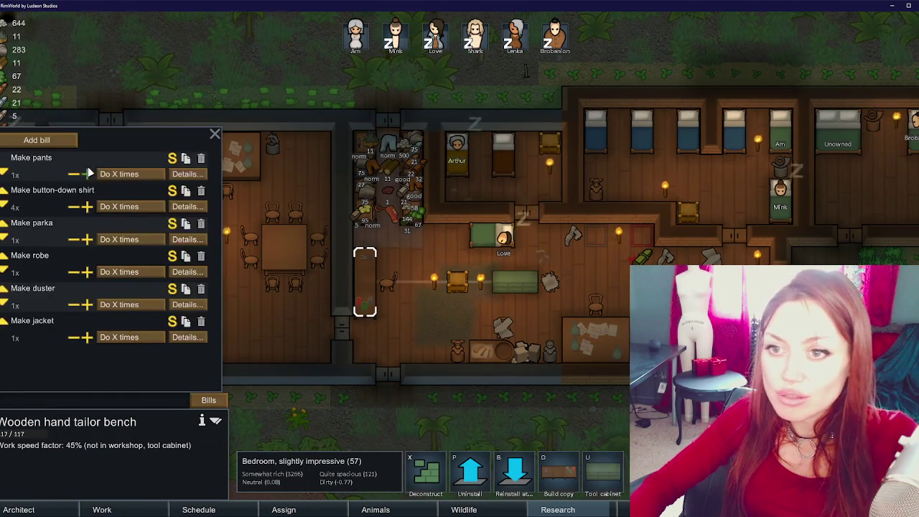
click(200, 158)
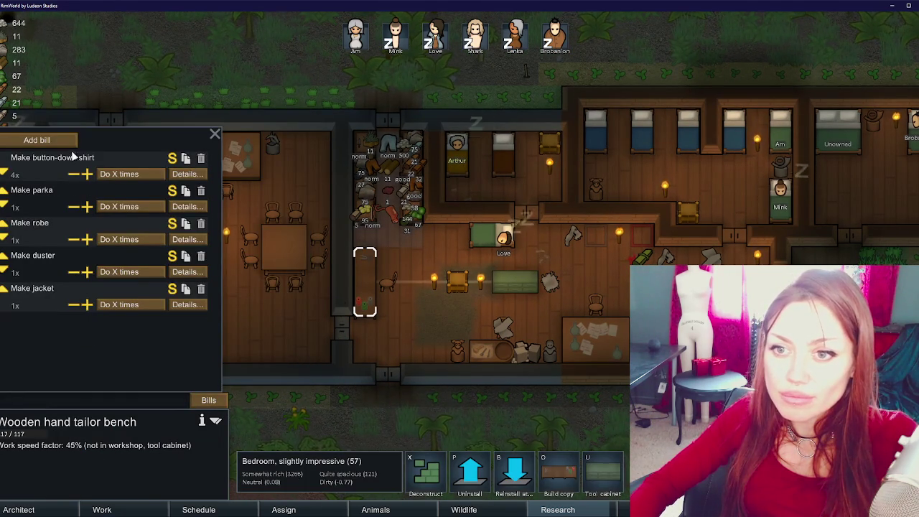
click(409, 314)
key(a)
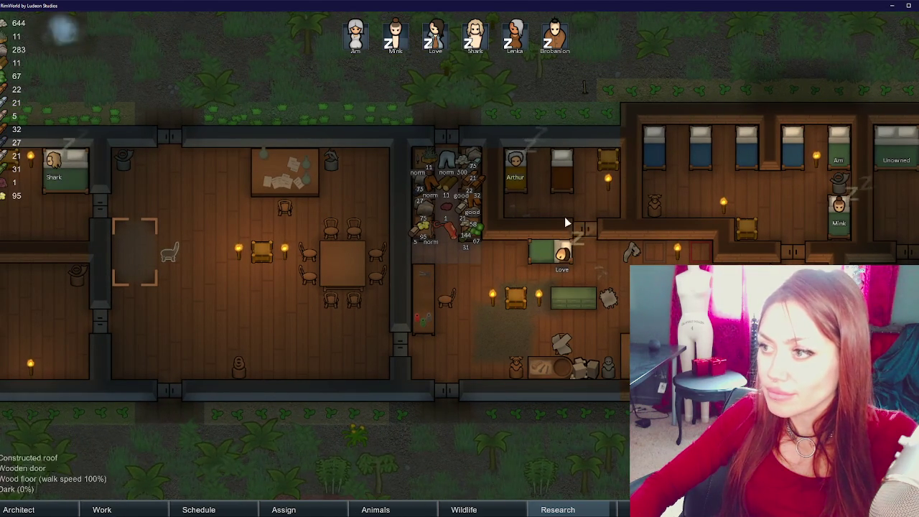
click(516, 169)
click(93, 401)
click(438, 437)
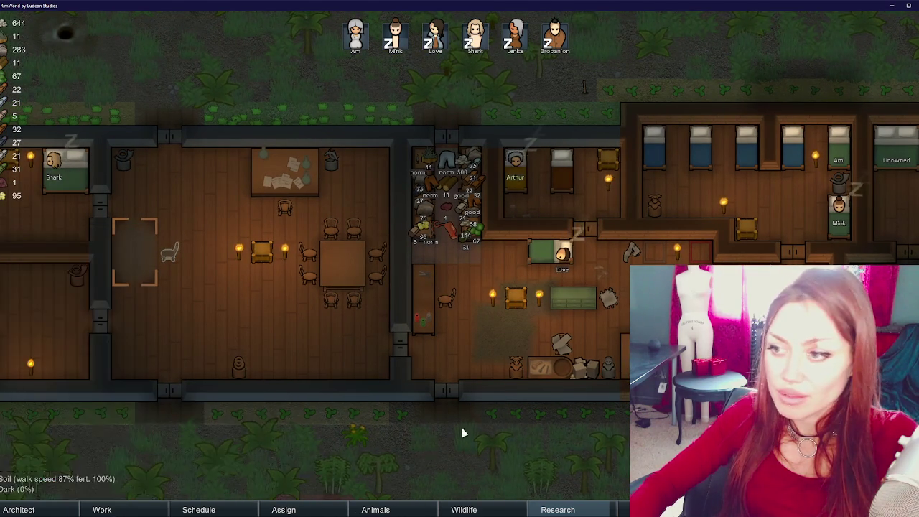
key(s)
key(w)
key(d)
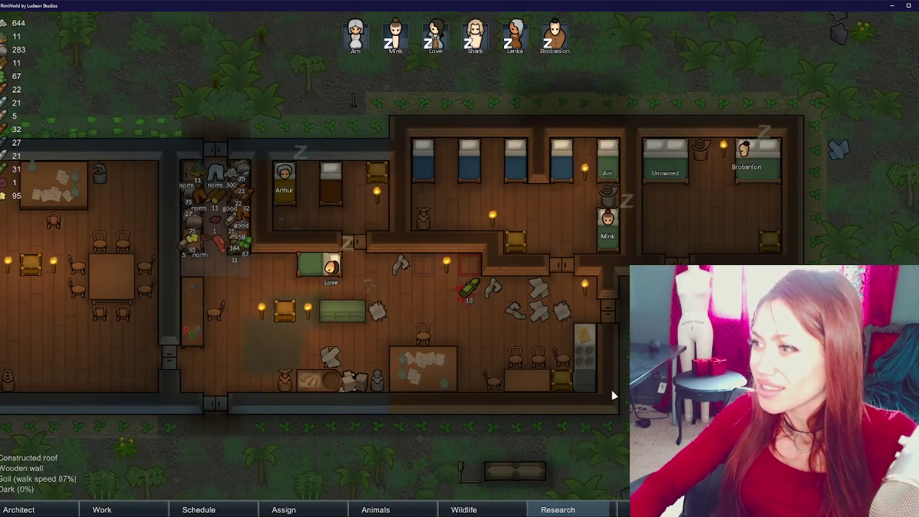
scroll(567, 294, down, 3)
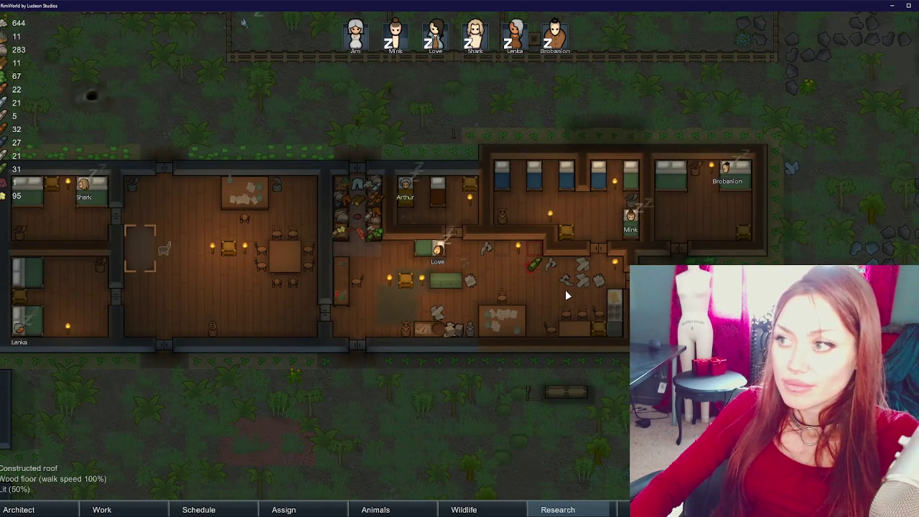
click(599, 180)
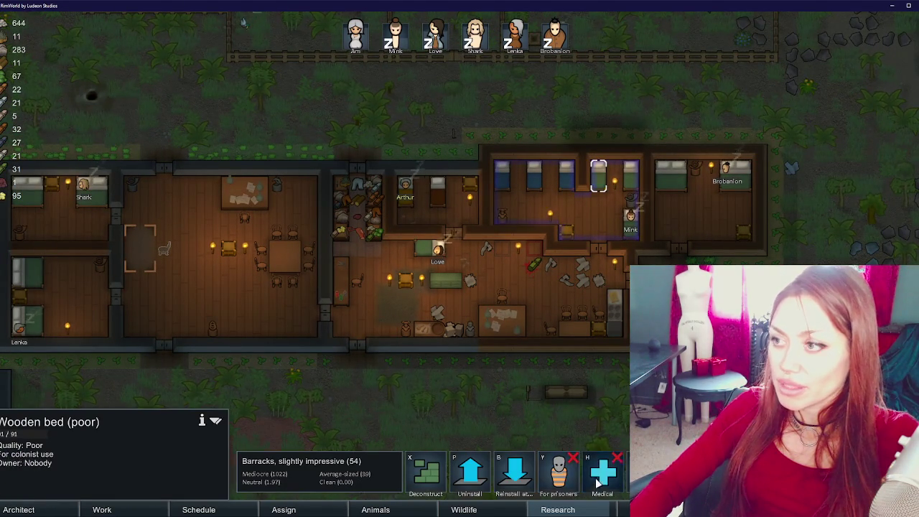
click(565, 187)
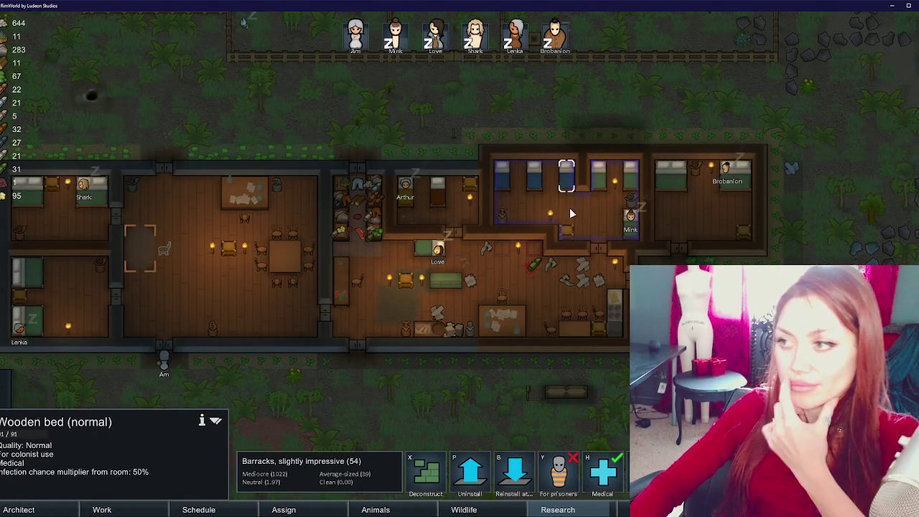
click(582, 192)
key(Escape)
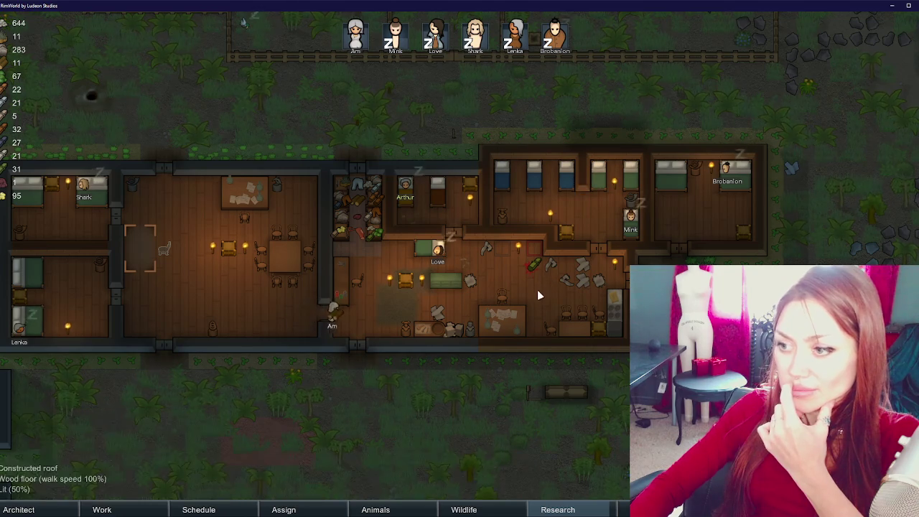
scroll(537, 286, down, 2)
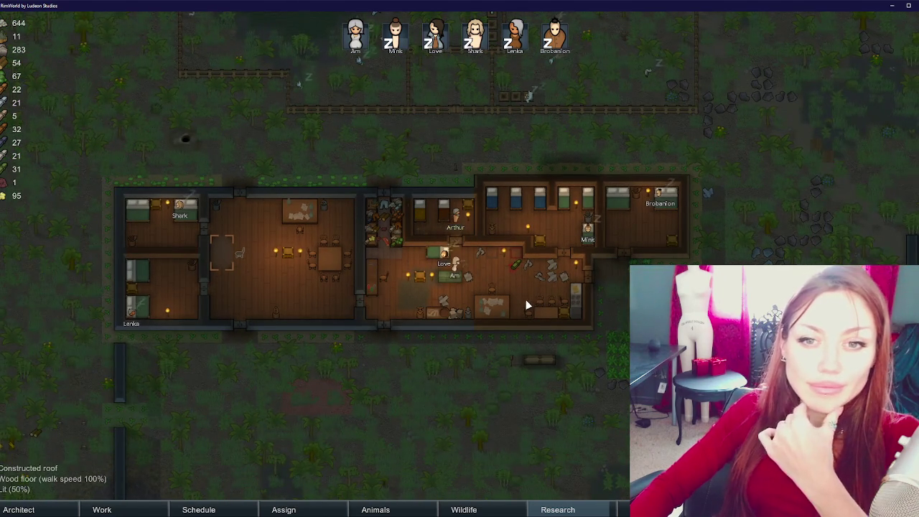
scroll(524, 301, up, 2)
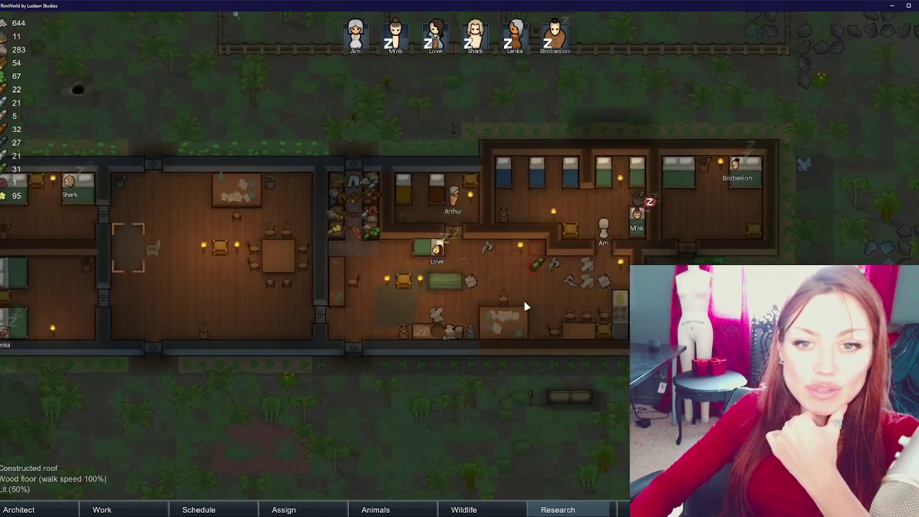
scroll(543, 292, down, 1)
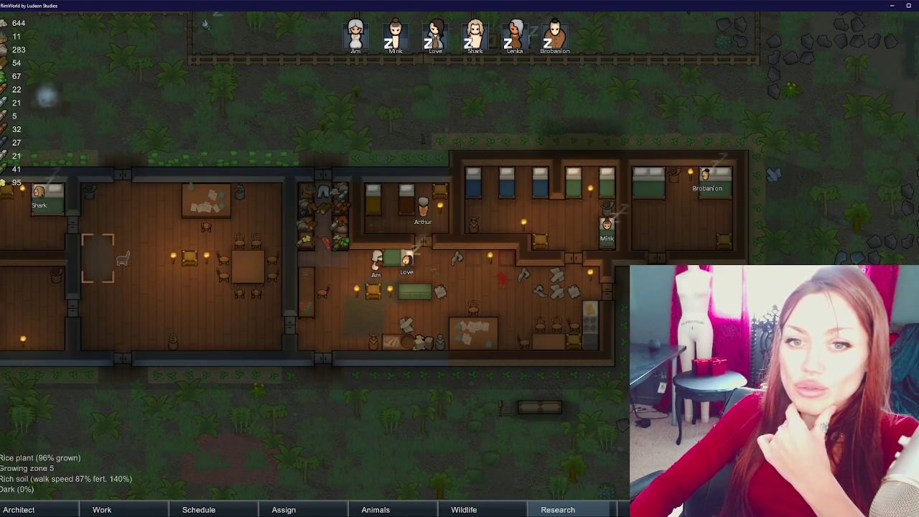
key(F7)
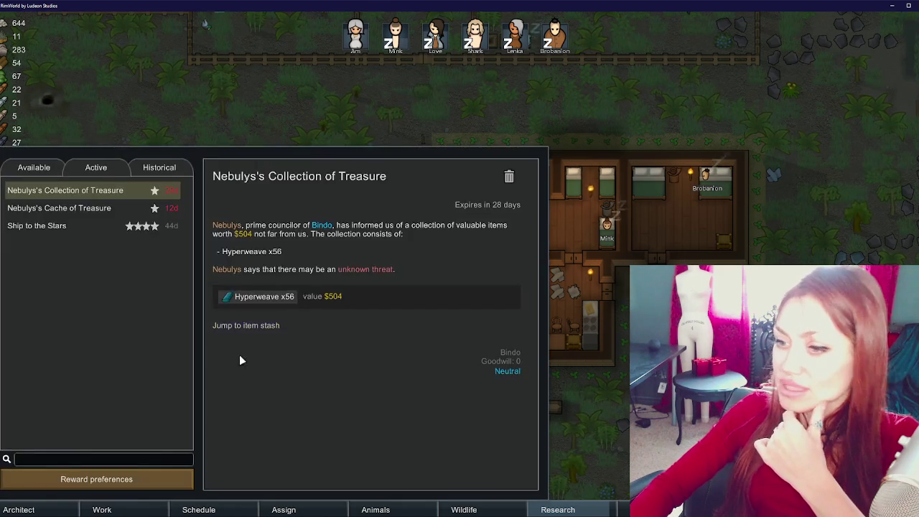
click(126, 209)
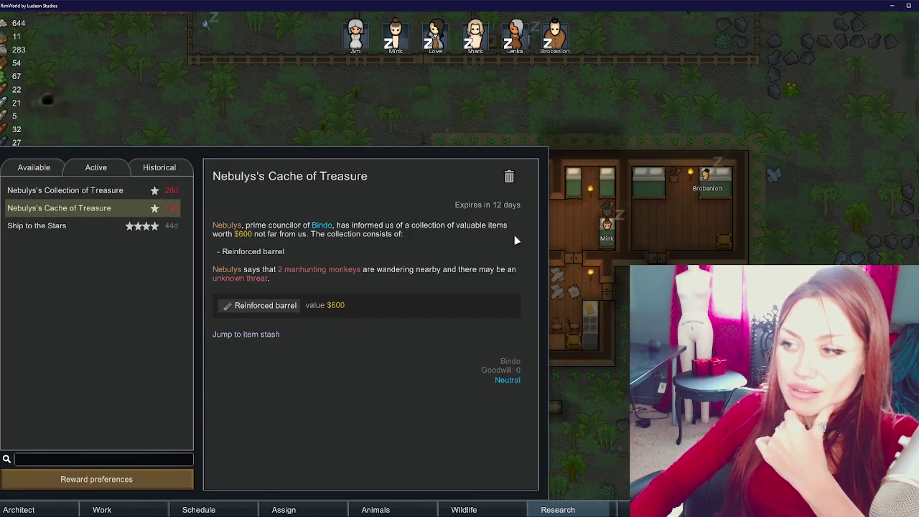
click(110, 193)
key(Escape)
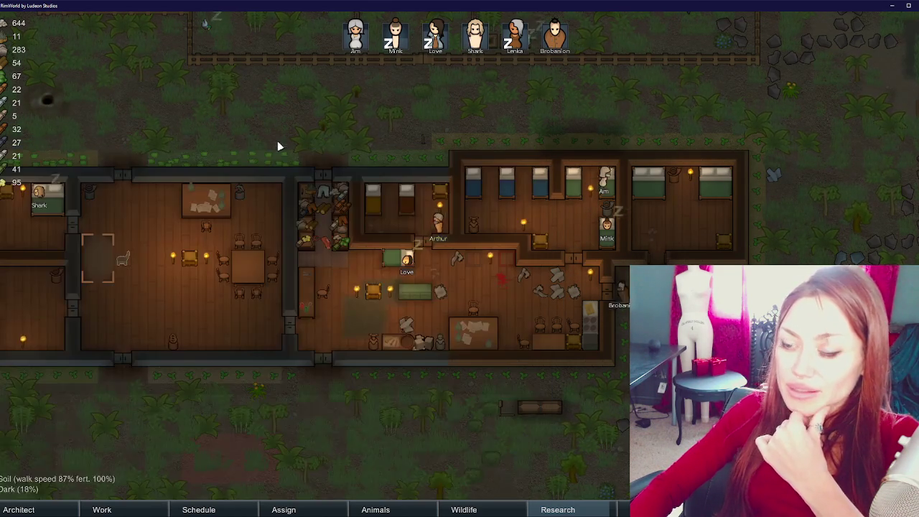
key(a)
scroll(364, 371, down, 1)
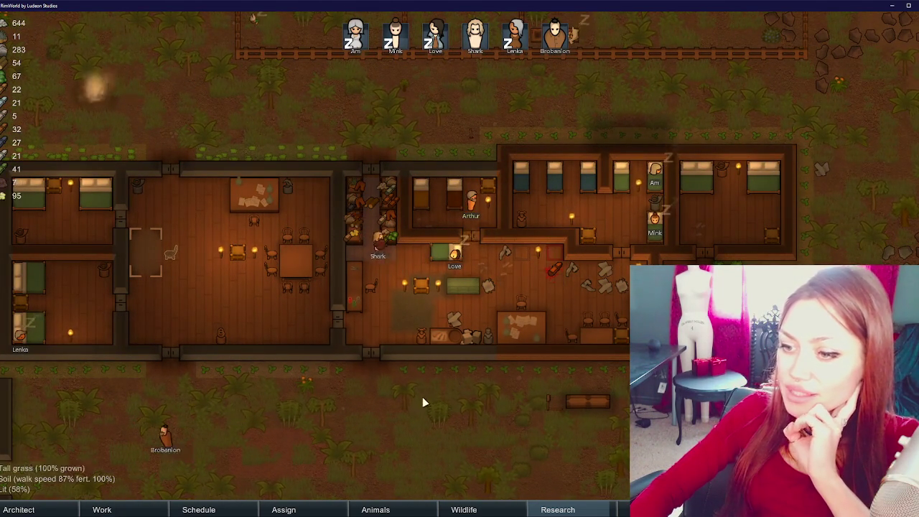
drag(421, 400, 443, 256)
mouse_move(254, 269)
mouse_down()
mouse_move(506, 294)
mouse_move(559, 259)
mouse_up()
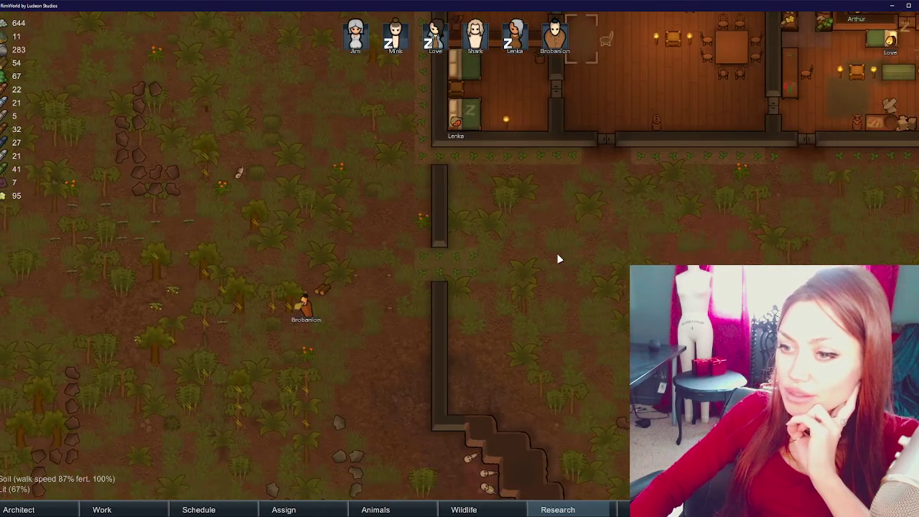
scroll(438, 294, down, 3)
scroll(298, 375, up, 3)
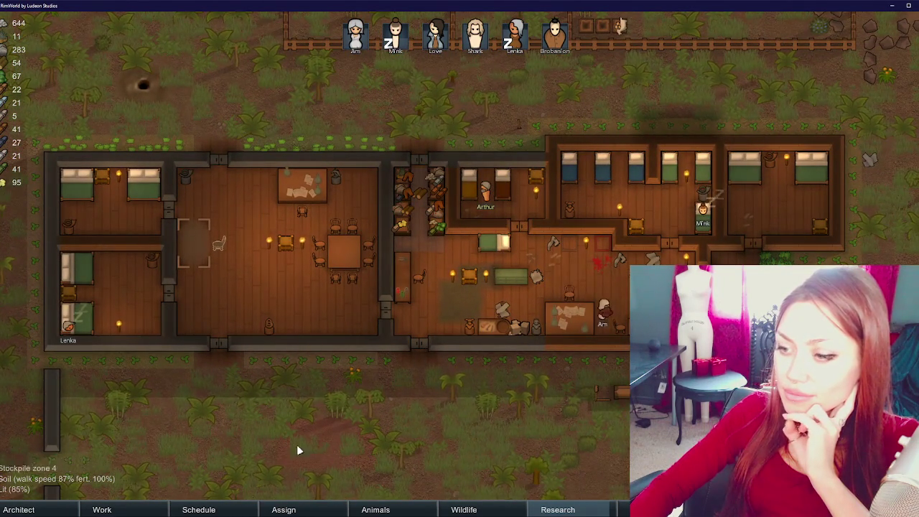
click(133, 507)
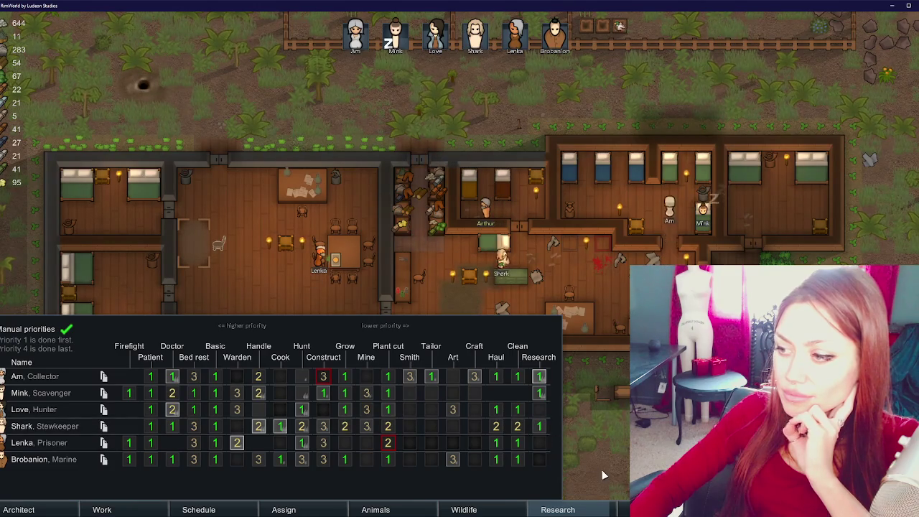
- Lower the stewkeeper's Hunt, Grow, Plant cut and Clean work priorities
click(601, 468)
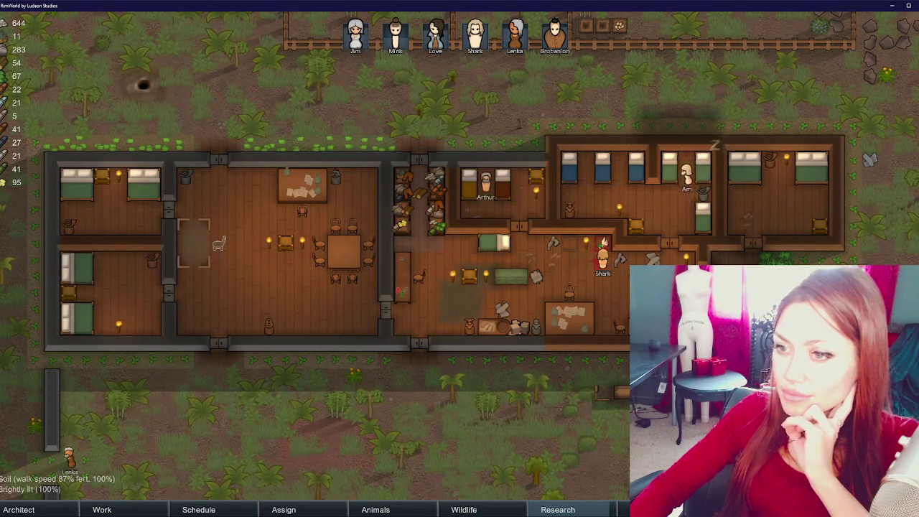
click(160, 511)
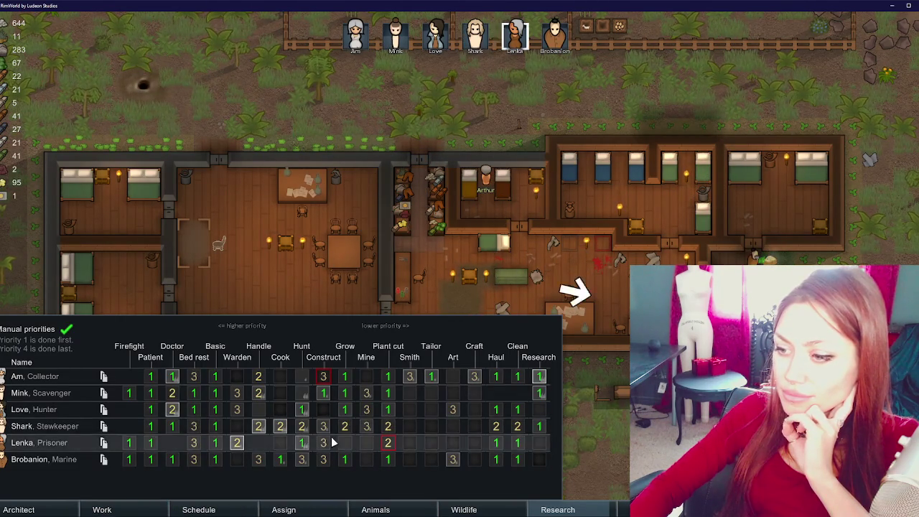
click(301, 427)
click(344, 426)
click(388, 427)
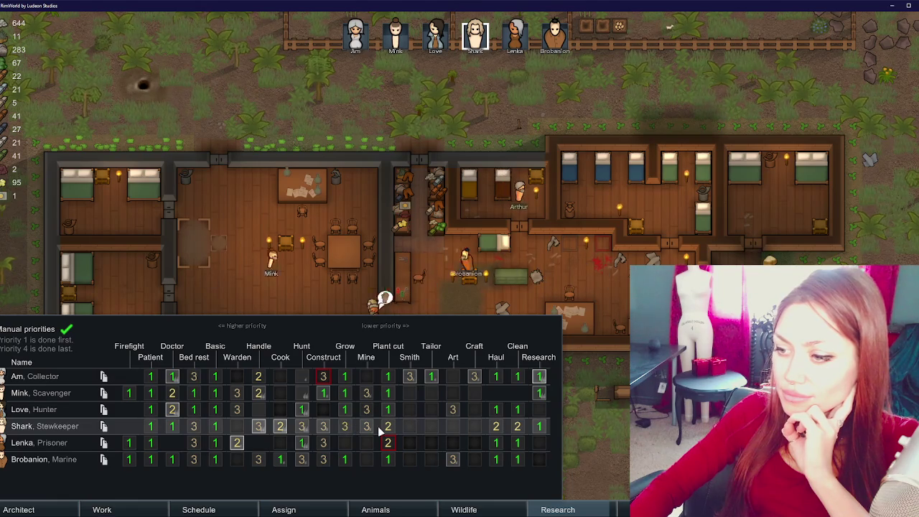
click(495, 426)
click(517, 426)
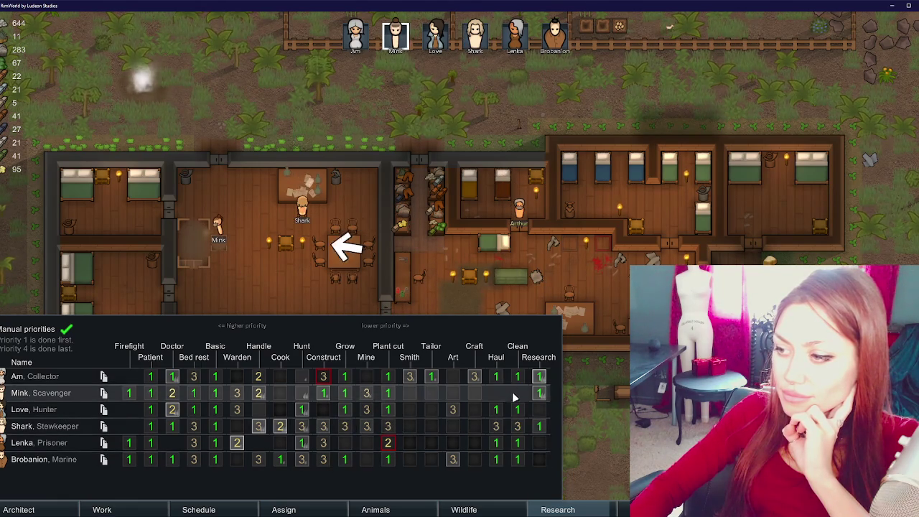
- Set the collector's Haul and Clean priorities to 3 and Plant cut to 2
click(496, 376)
click(517, 376)
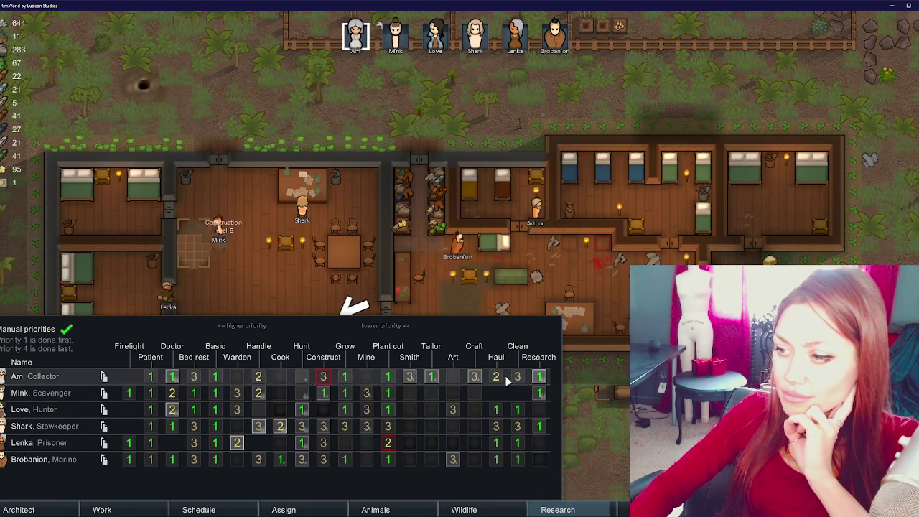
click(388, 377)
click(577, 425)
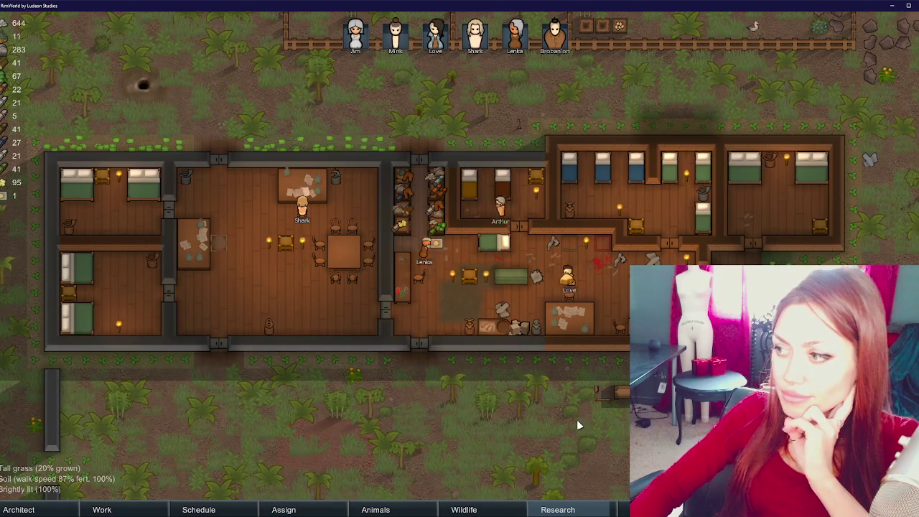
drag(577, 419, 519, 410)
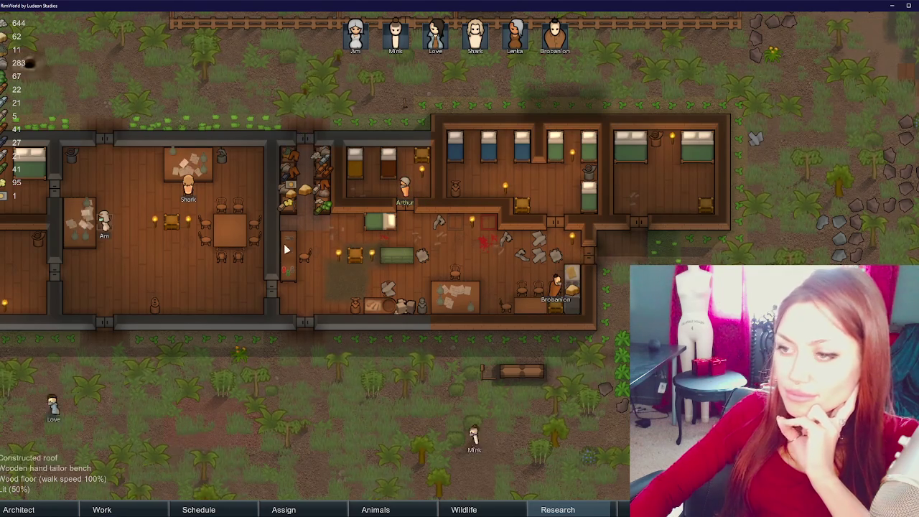
- Show the Work priorities grid listing all six colonists
key(a)
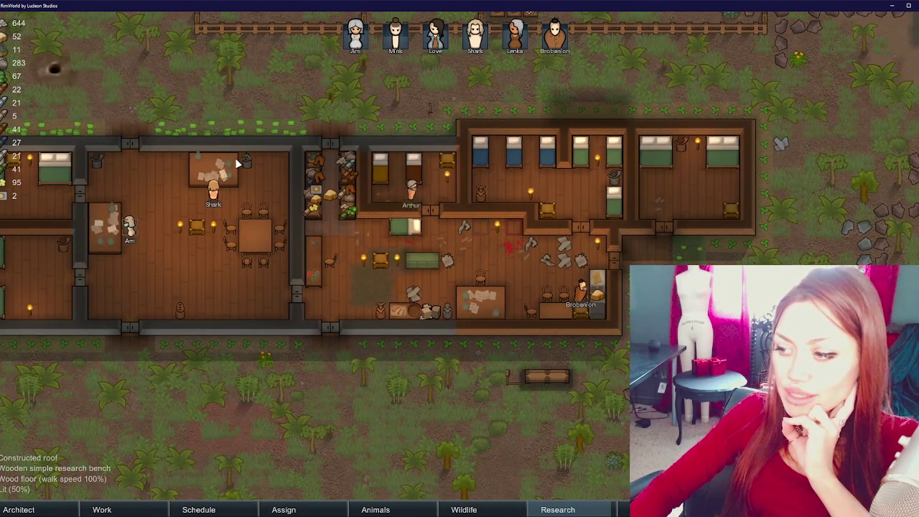
click(144, 509)
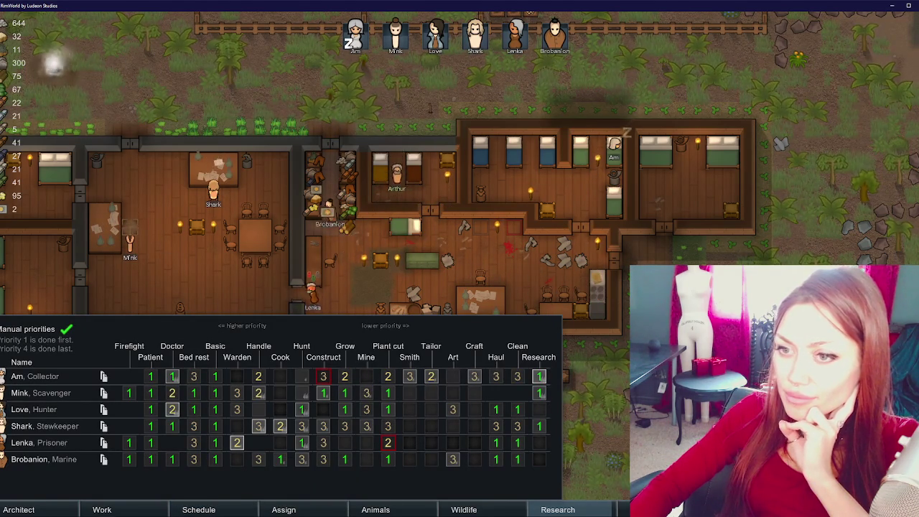
- Change Mink's Plant cut and Construct priorities from 1 to 2, back to the map
right_click(388, 393)
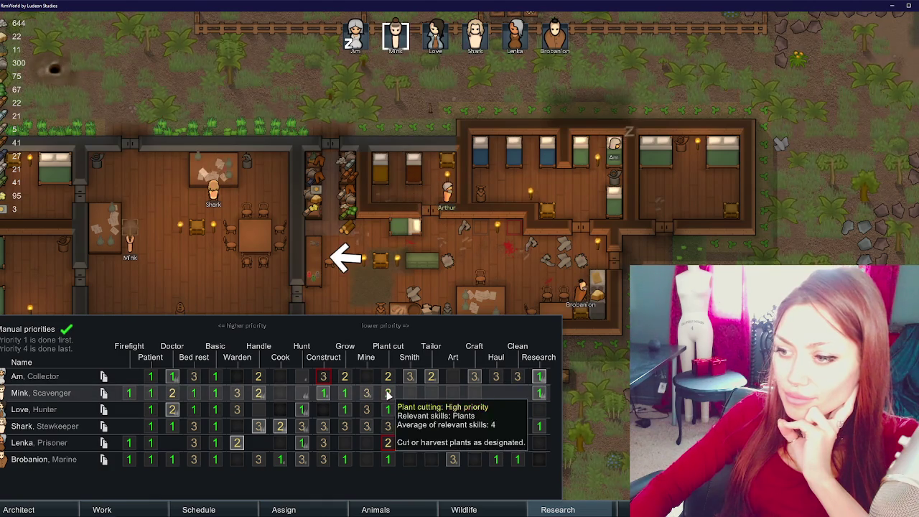
right_click(323, 393)
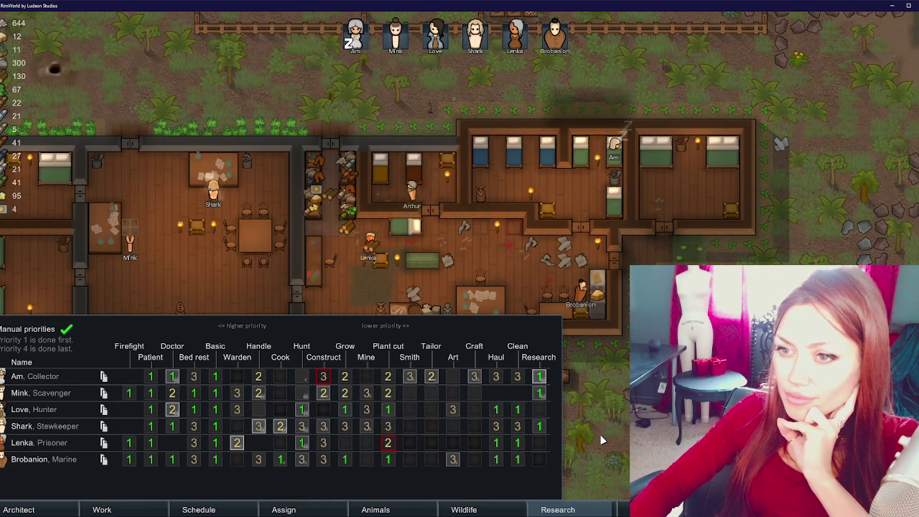
key(Escape)
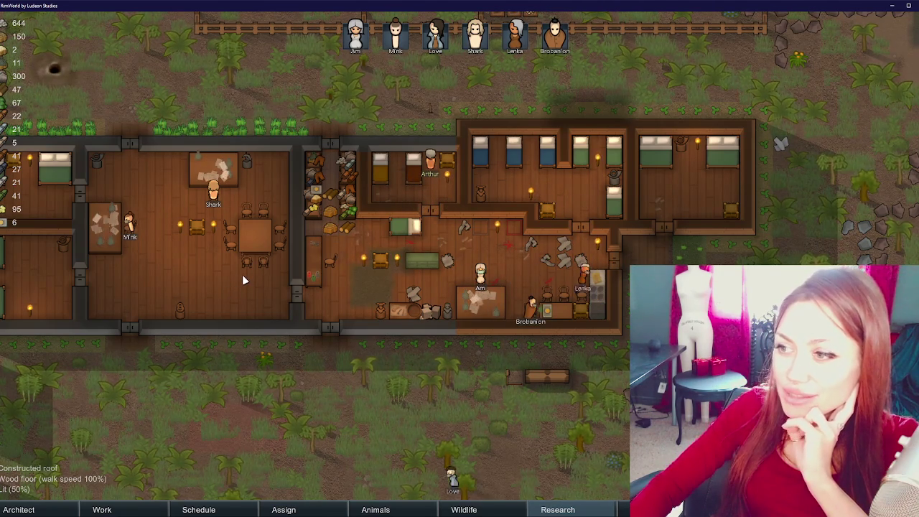
- Survey the fenced ground north of the base, then show the colonists' Schedule table
mouse_move(287, 308)
mouse_down()
mouse_move(552, 261)
mouse_move(588, 238)
mouse_move(283, 343)
mouse_up()
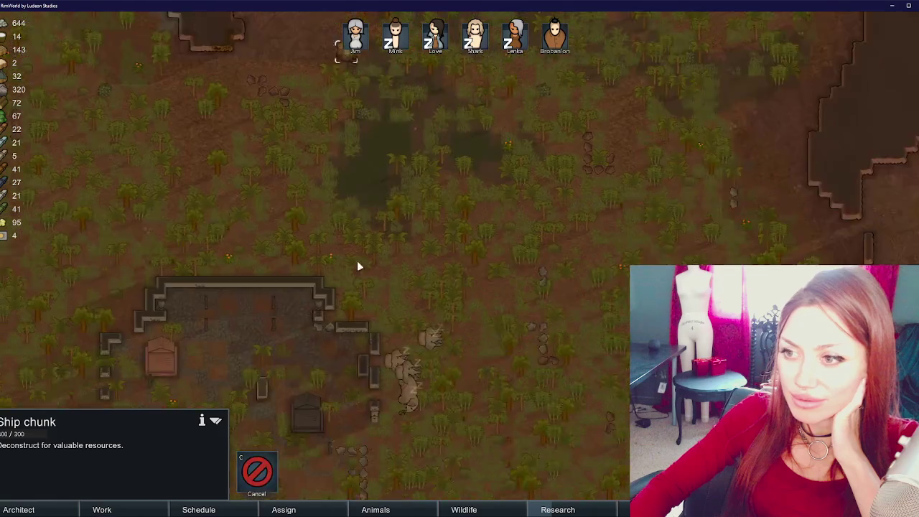
key(a)
key(s)
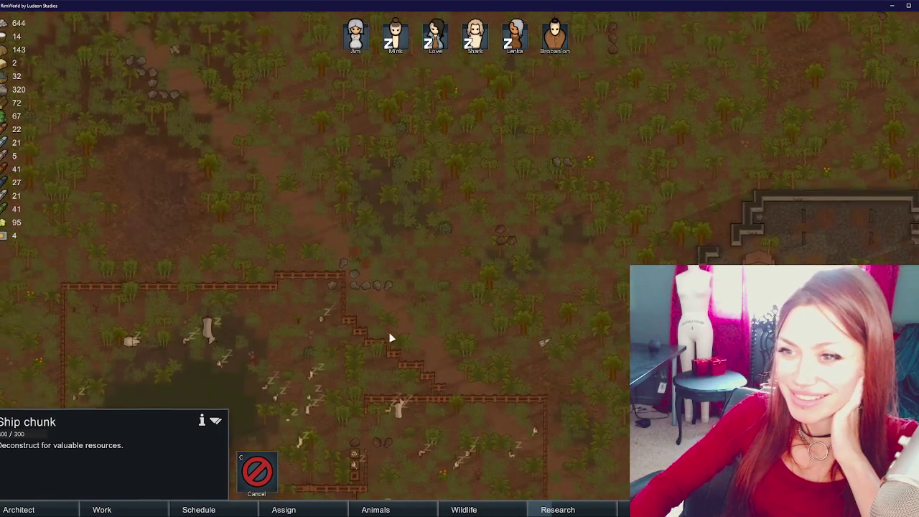
key(s)
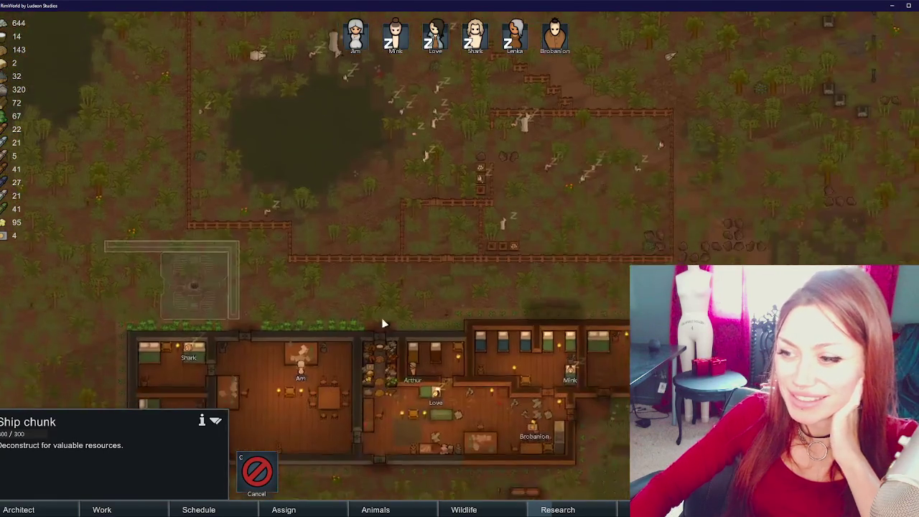
click(424, 371)
scroll(431, 371, up, 5)
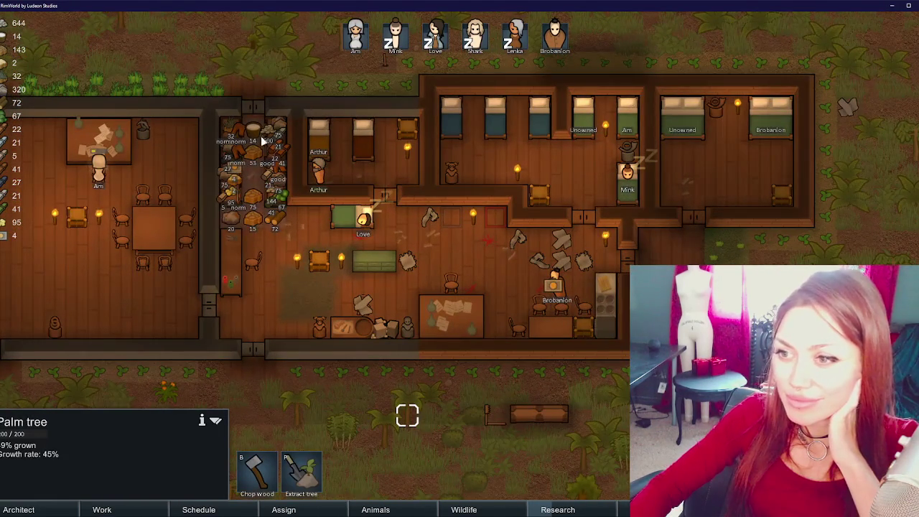
key(a)
key(w)
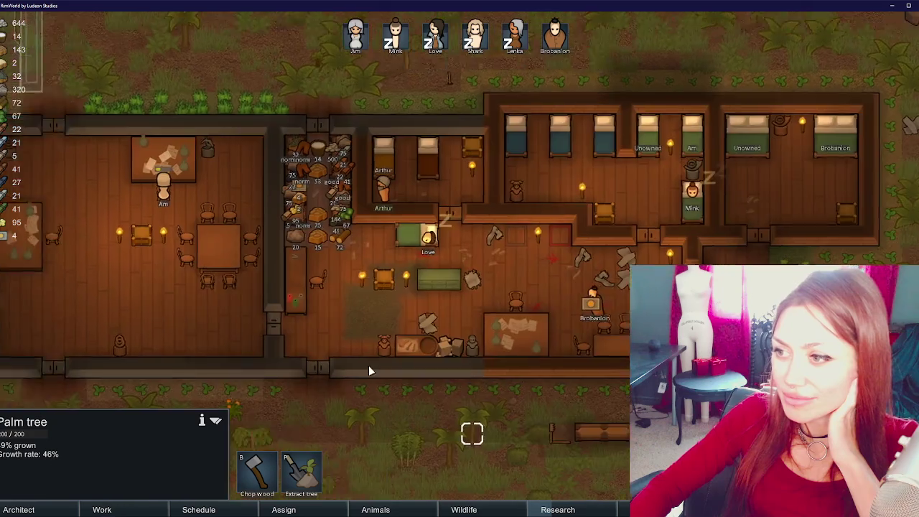
click(223, 508)
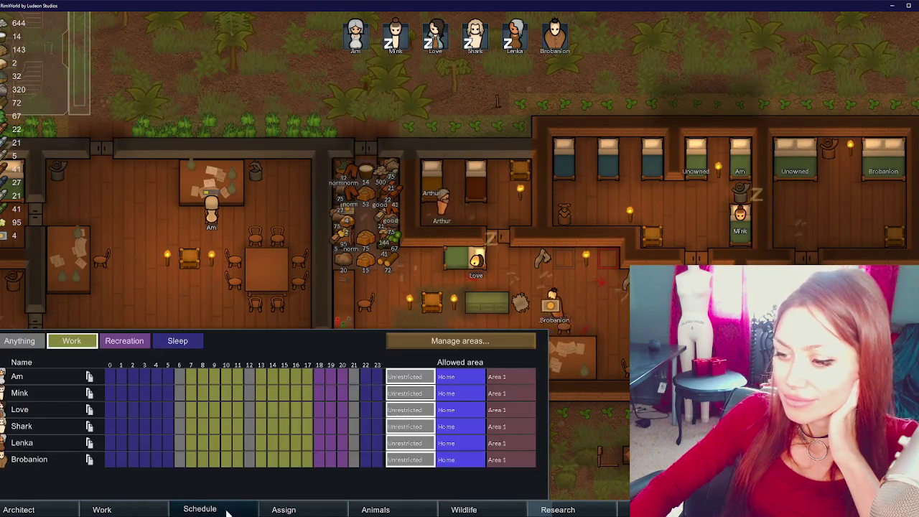
- Set Love's Plant cut priority to 2 and both Love's and Lenka's Hunt to 3
click(287, 508)
click(147, 514)
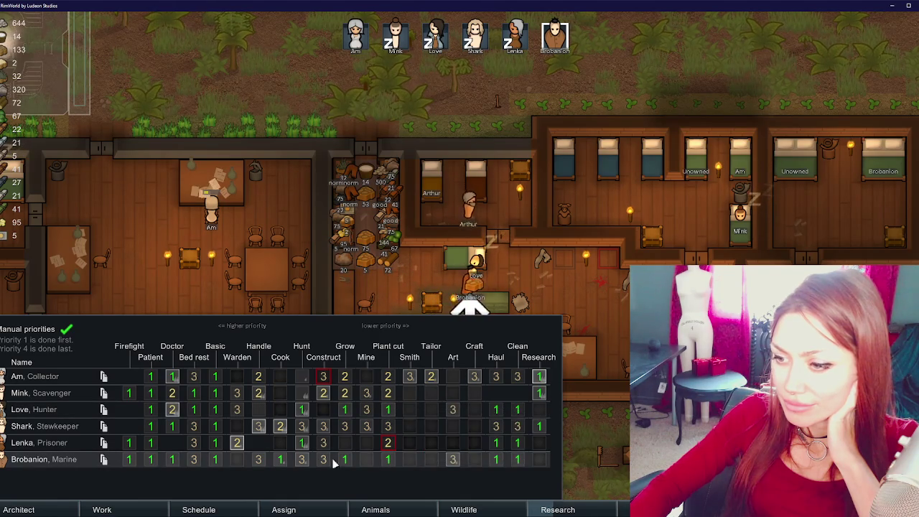
click(384, 411)
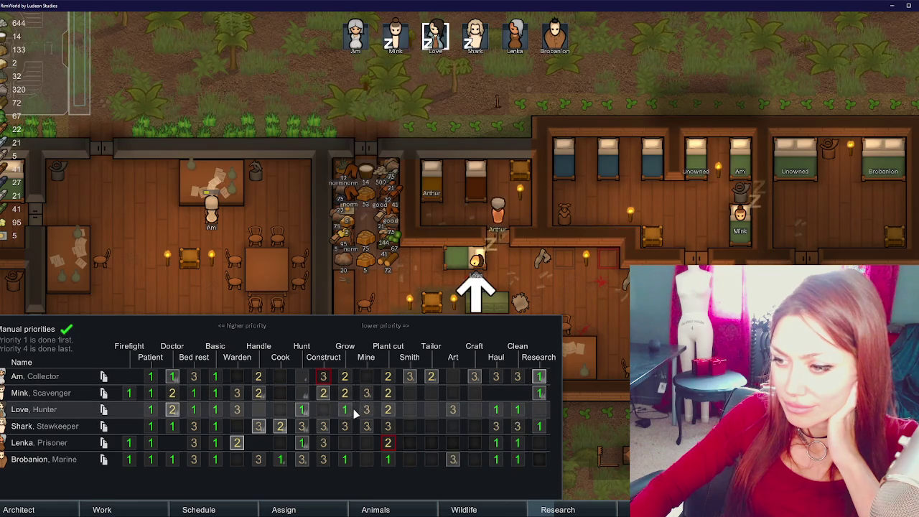
click(301, 410)
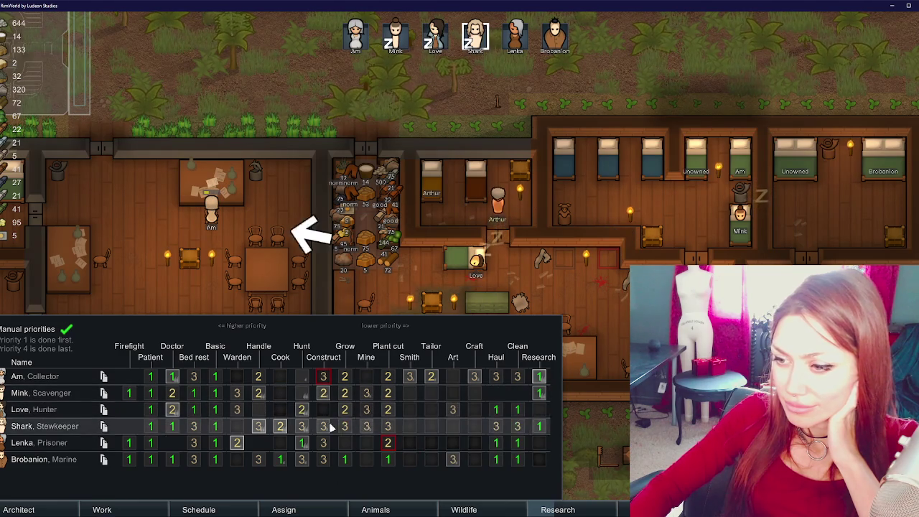
click(300, 444)
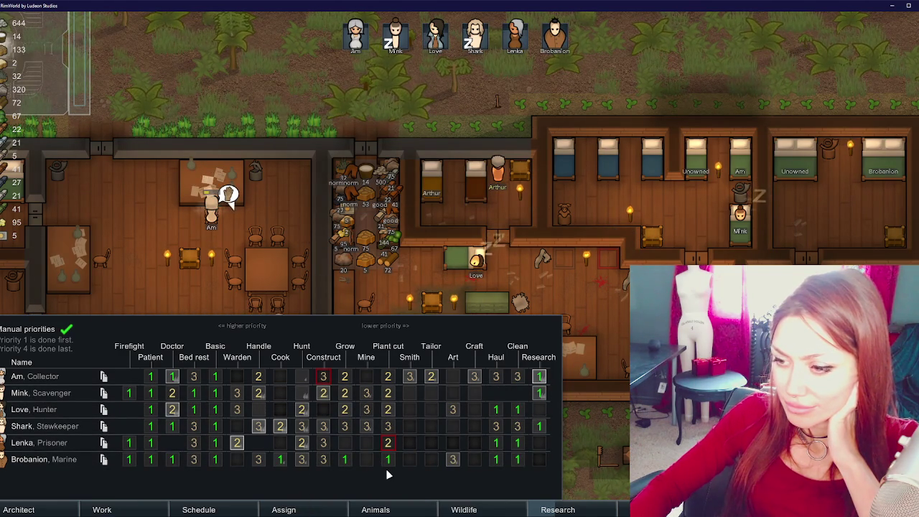
click(305, 445)
click(304, 406)
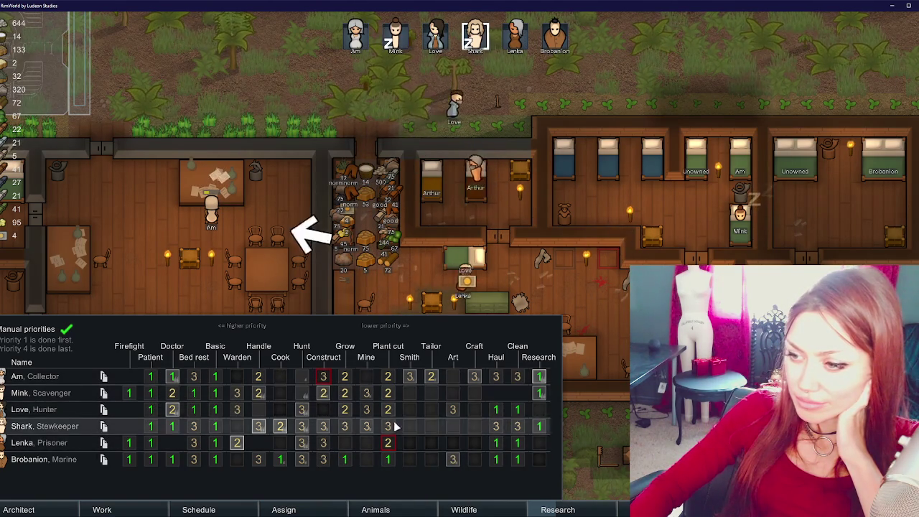
key(Escape)
key(d)
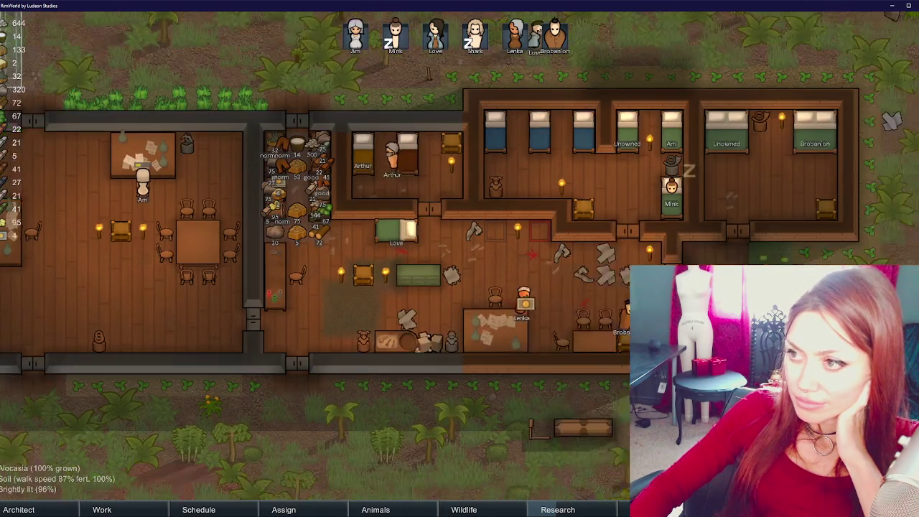
key(w)
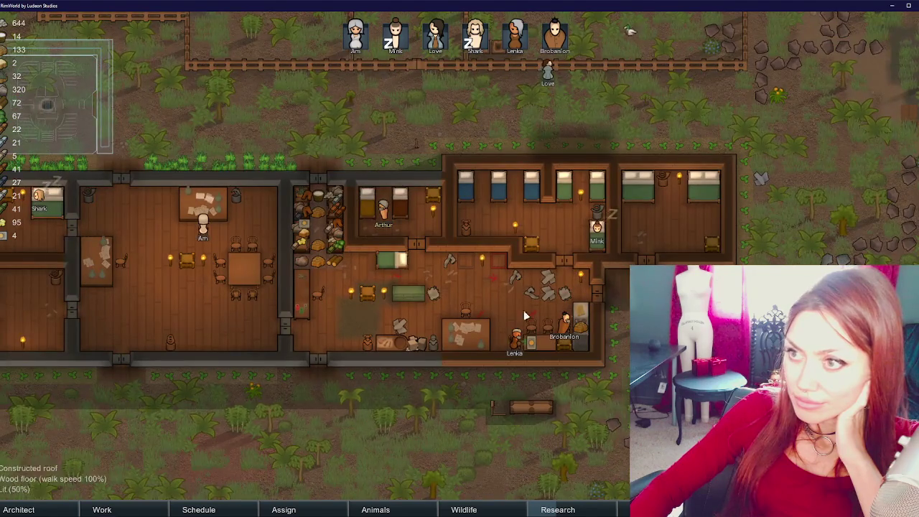
key(w)
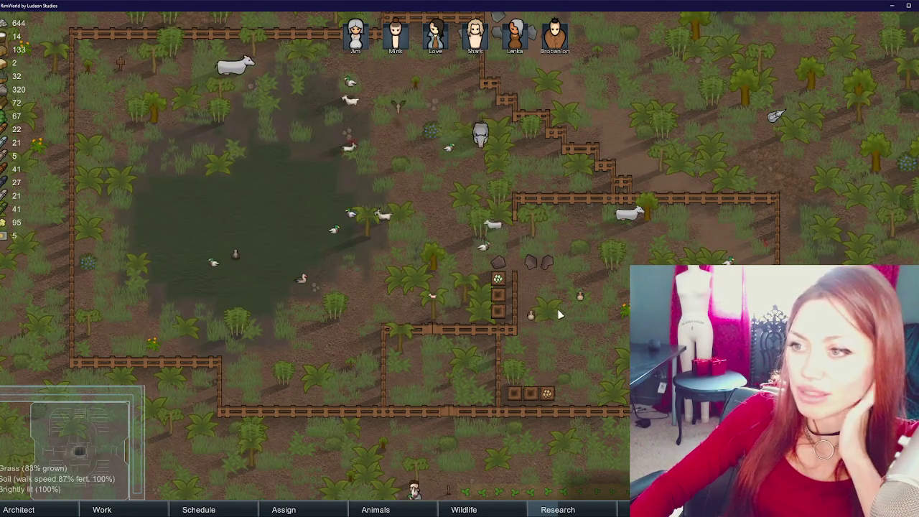
key(w)
key(s)
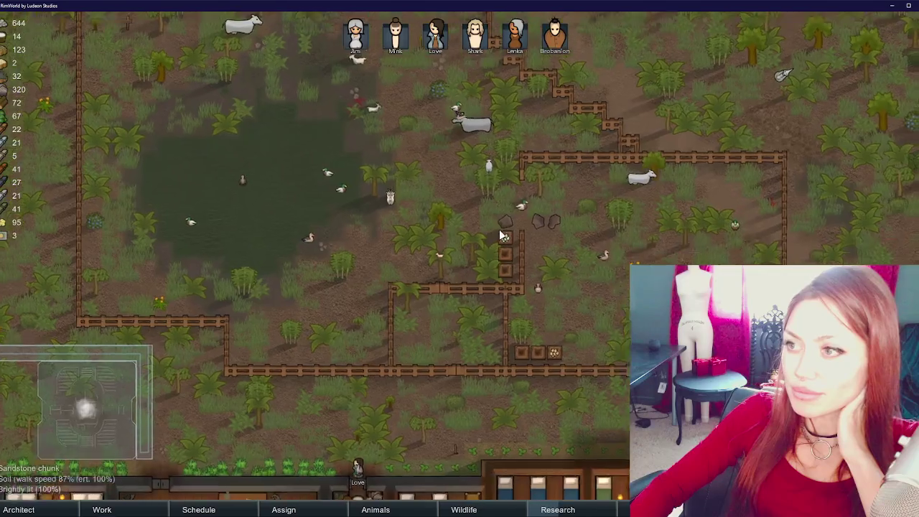
key(s)
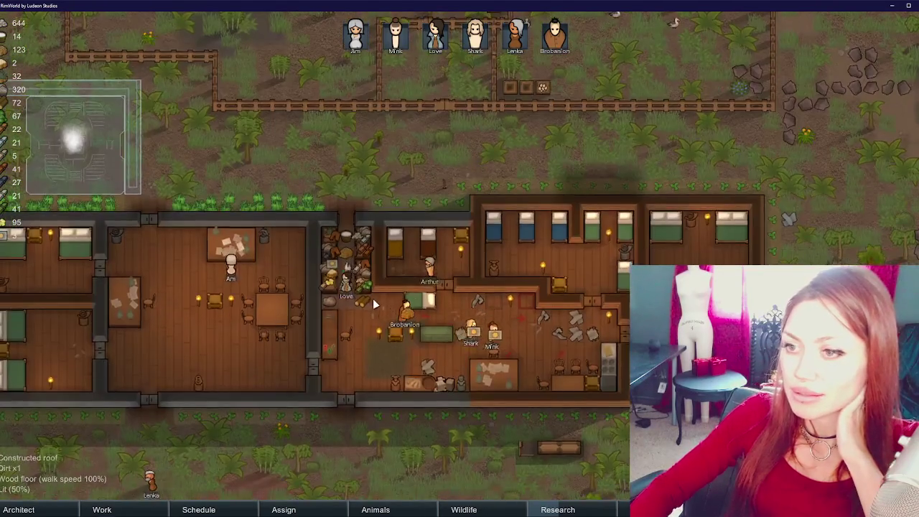
key(a)
key(s)
key(a)
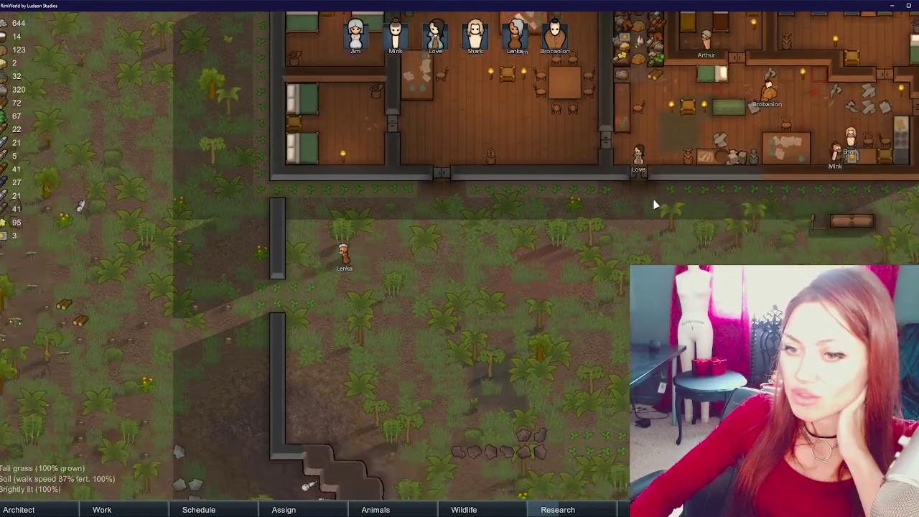
key(s)
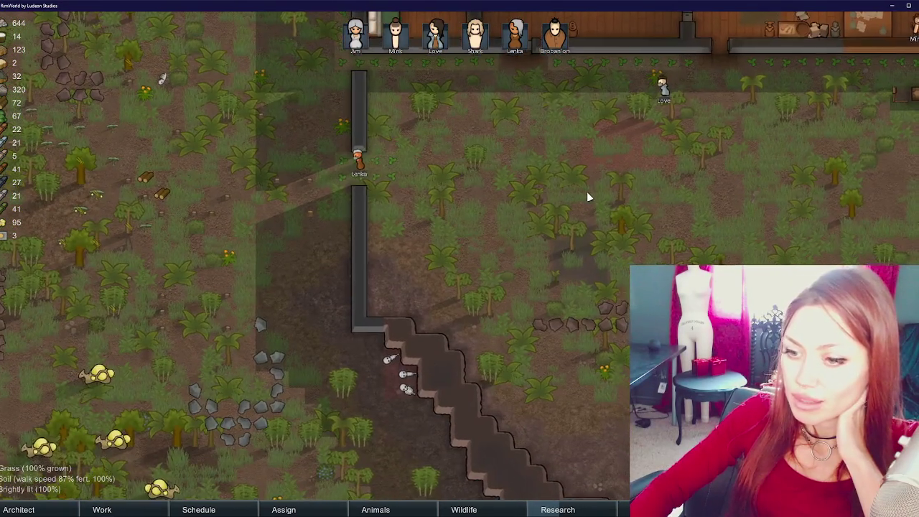
key(d)
key(w)
key(w)
key(d)
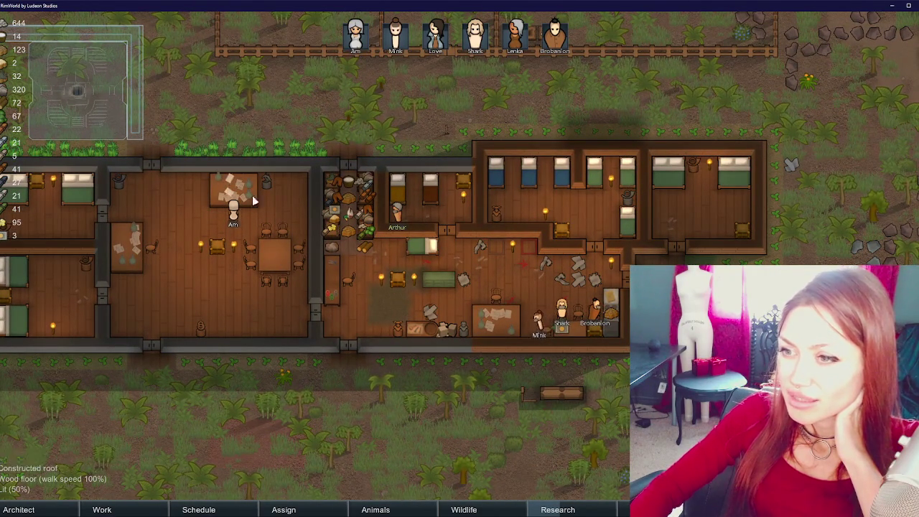
- Reinstall the research bench and art bench in the left room, then select the tool cabinet
click(496, 320)
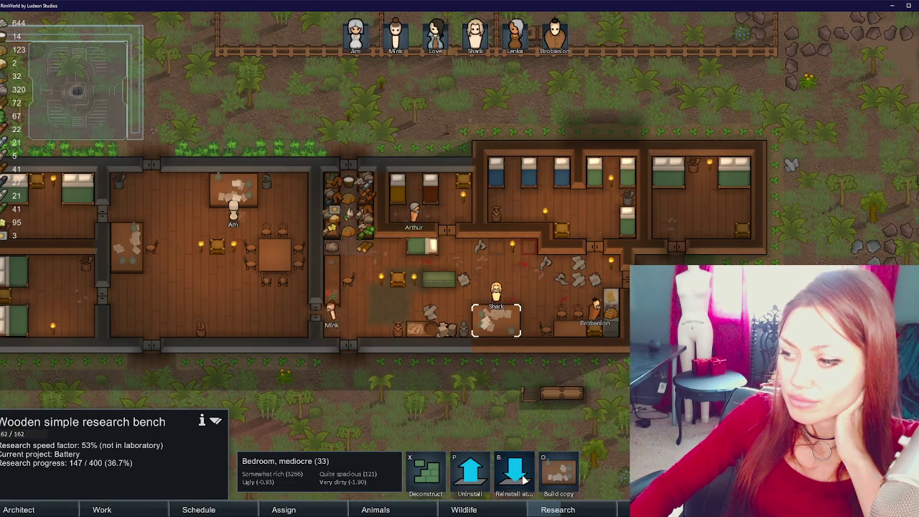
click(514, 474)
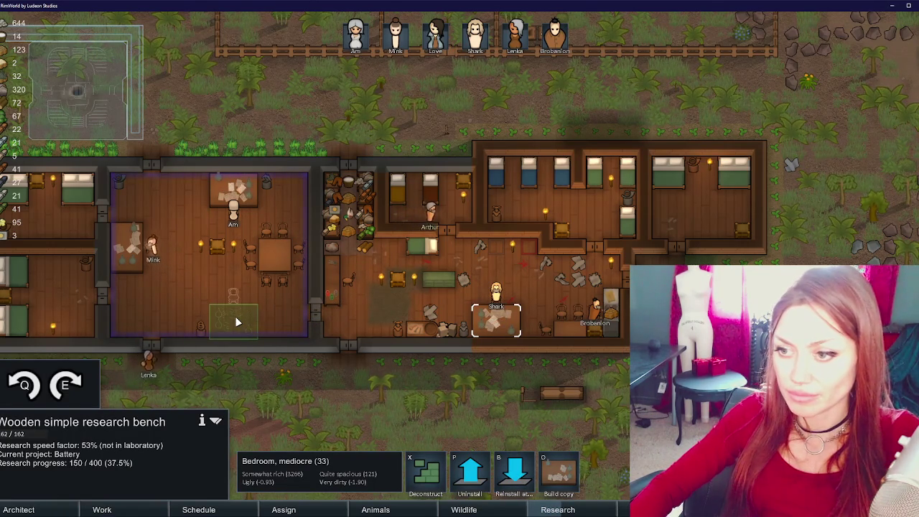
click(237, 322)
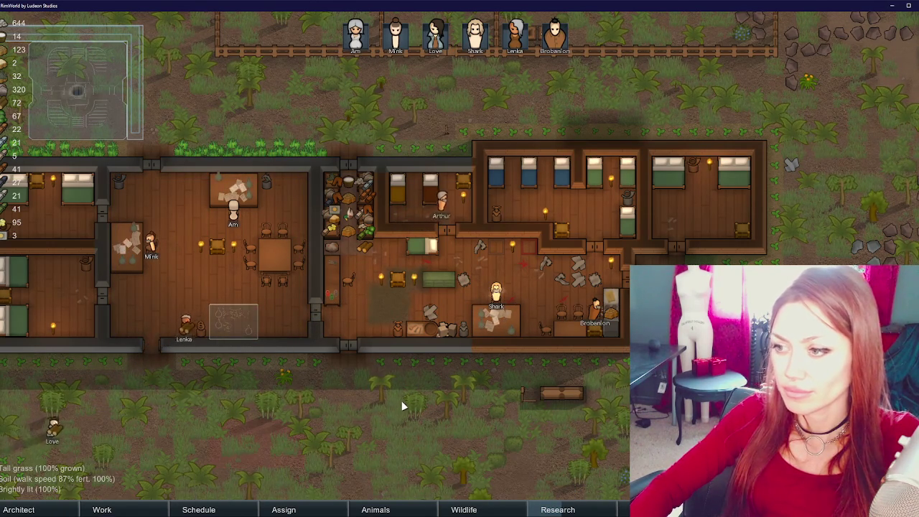
click(417, 332)
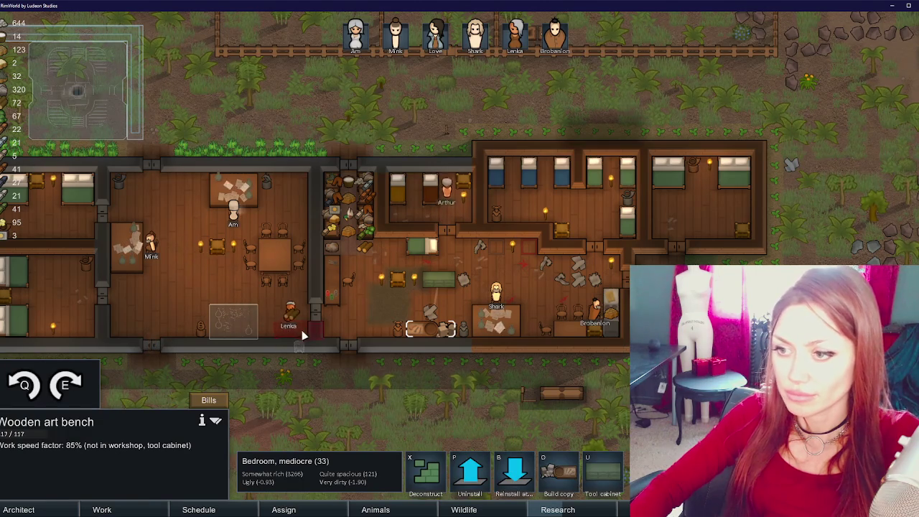
click(307, 198)
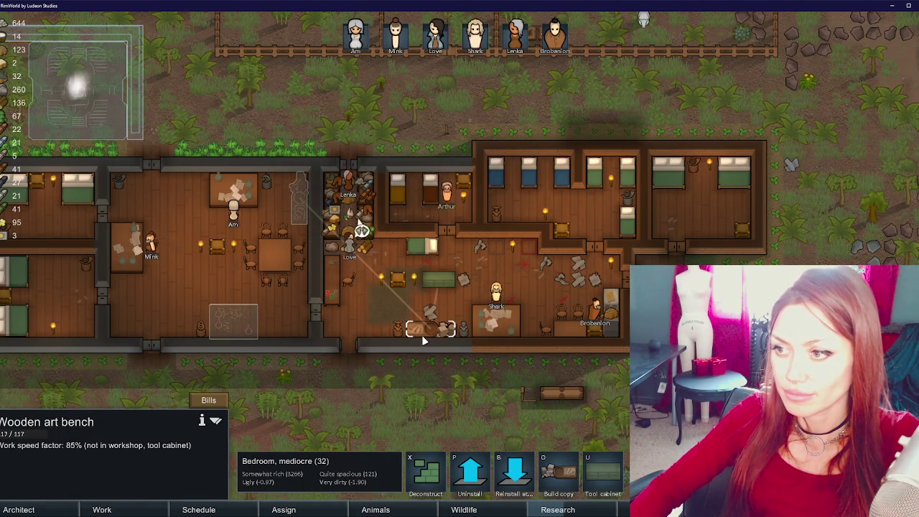
click(435, 285)
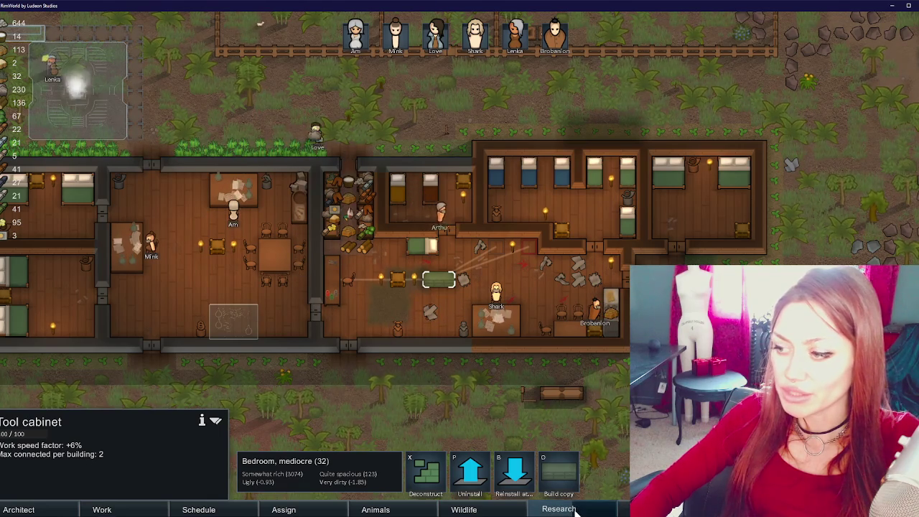
key(w)
key(a)
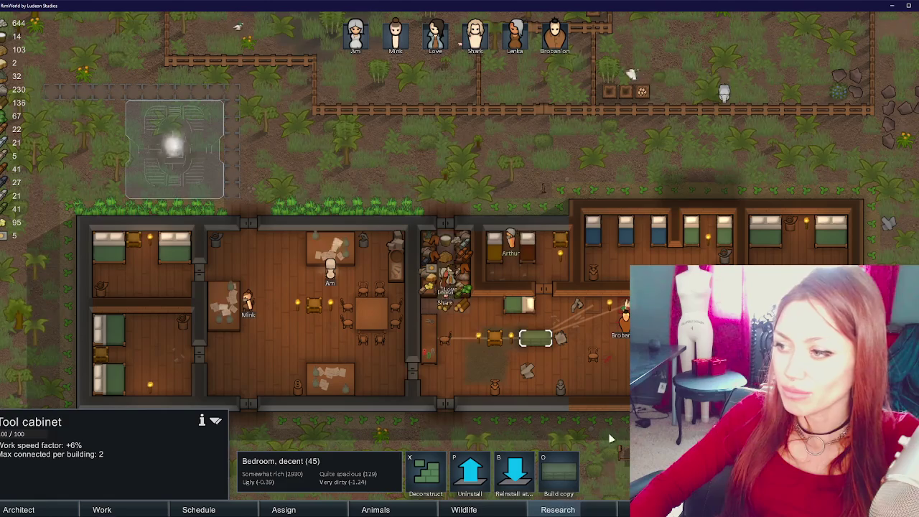
- Reinstall a good wooden dining chair and start moving the 2x2 wooden table
click(593, 353)
click(512, 483)
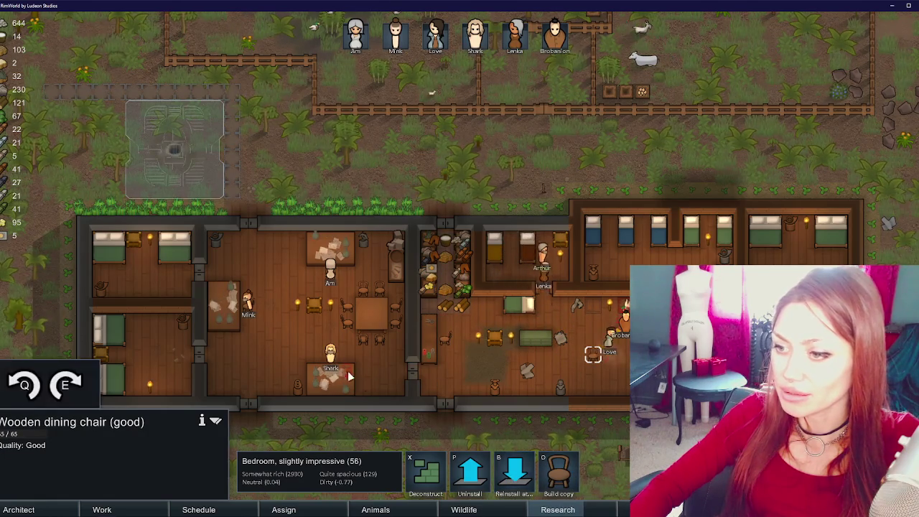
click(406, 356)
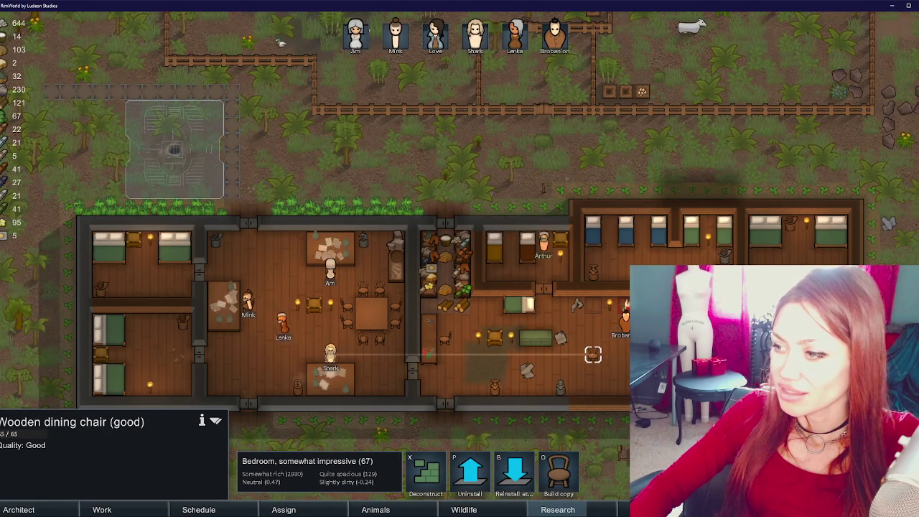
click(371, 313)
click(506, 481)
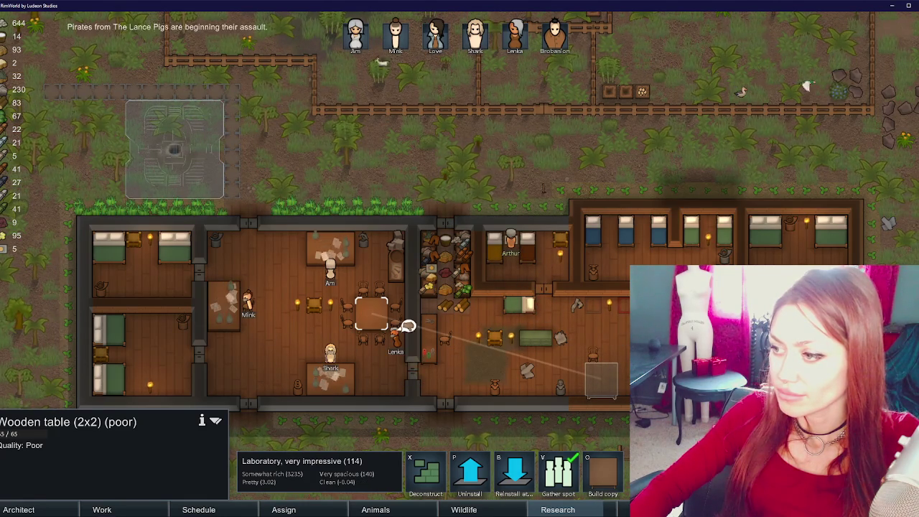
- Reinstall three more wooden dining chairs beside the dining table
click(445, 336)
click(379, 289)
click(363, 288)
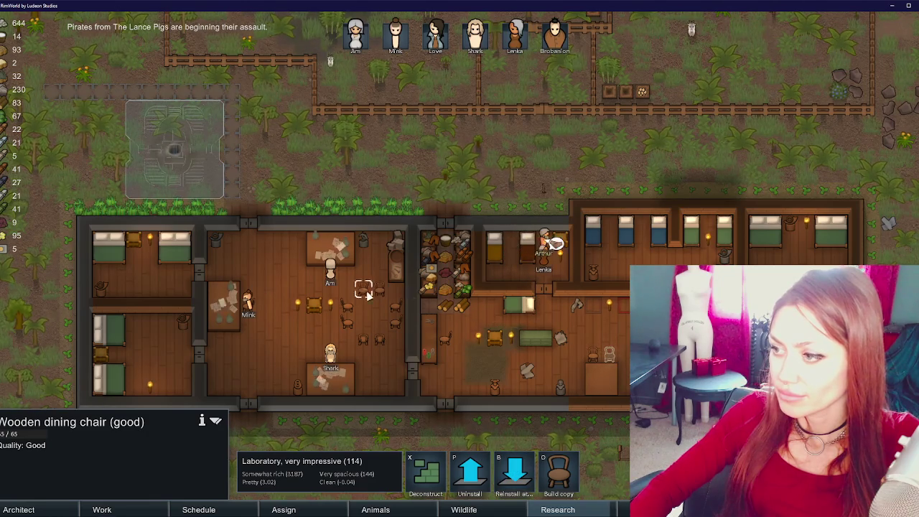
click(507, 480)
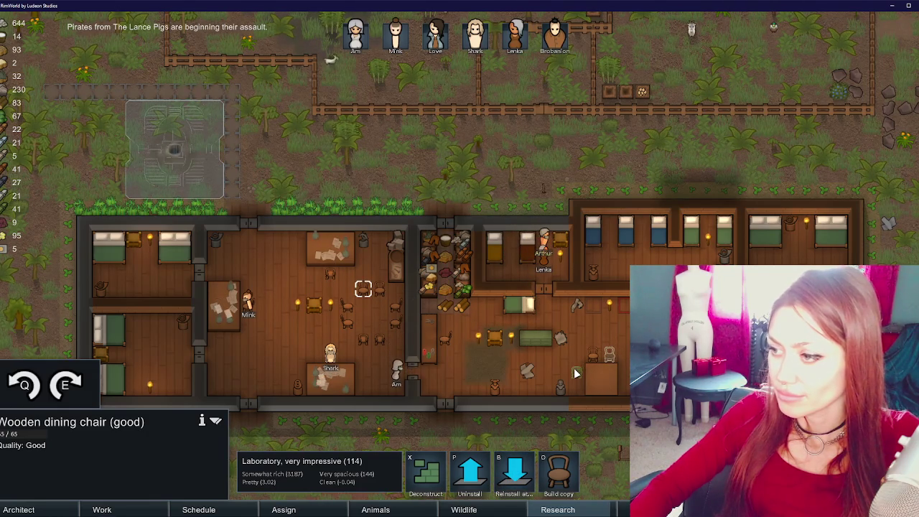
click(574, 373)
click(346, 305)
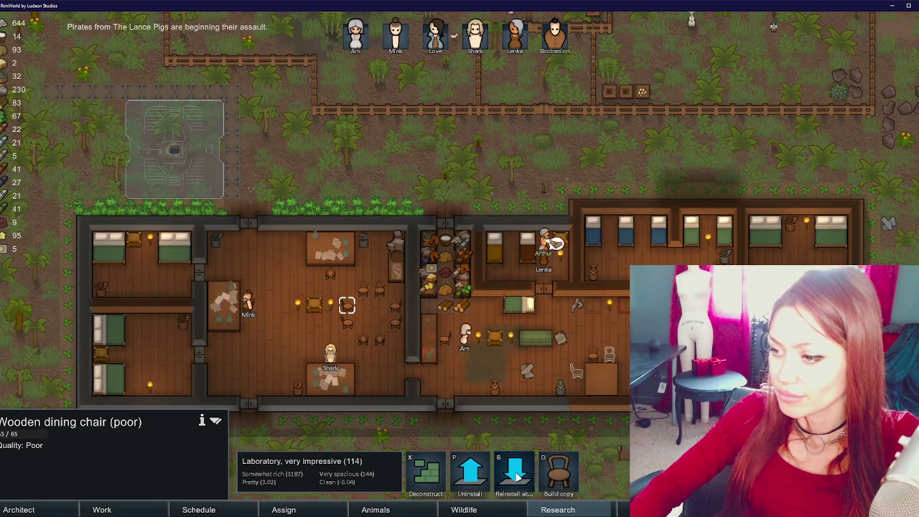
click(514, 474)
click(578, 392)
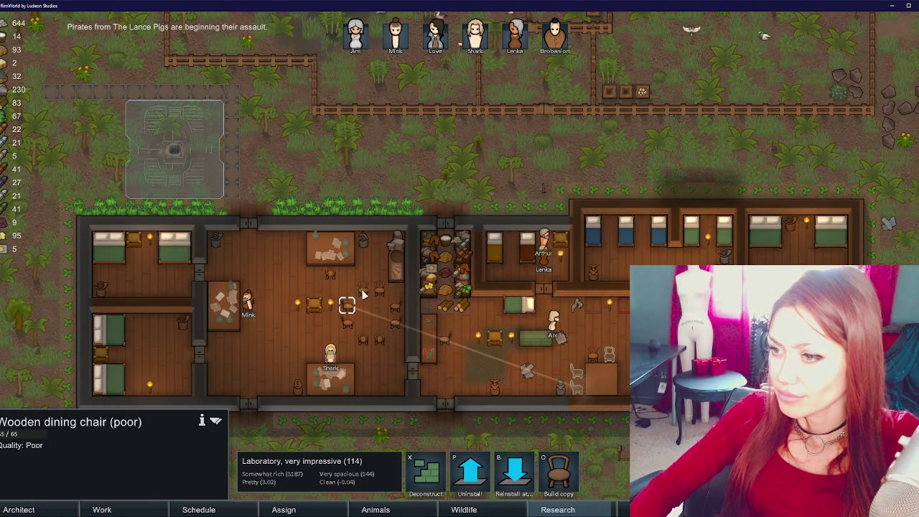
click(395, 305)
click(514, 487)
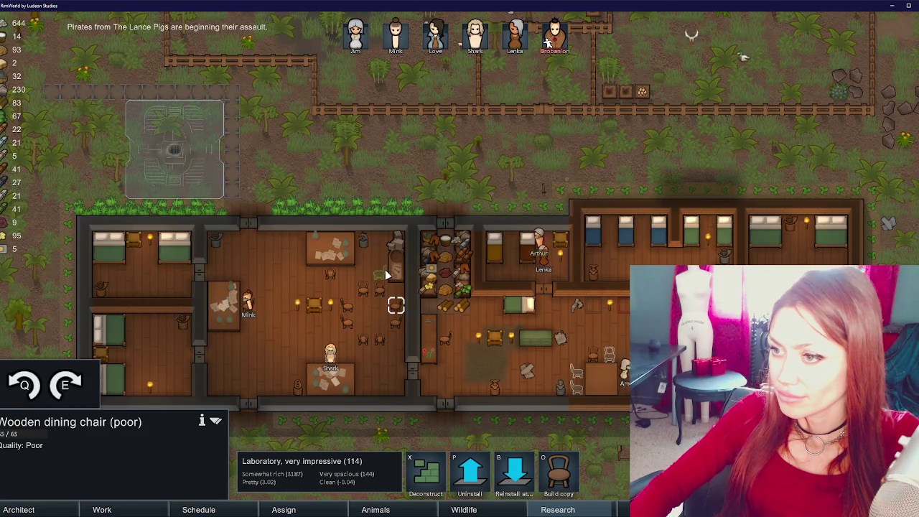
click(384, 266)
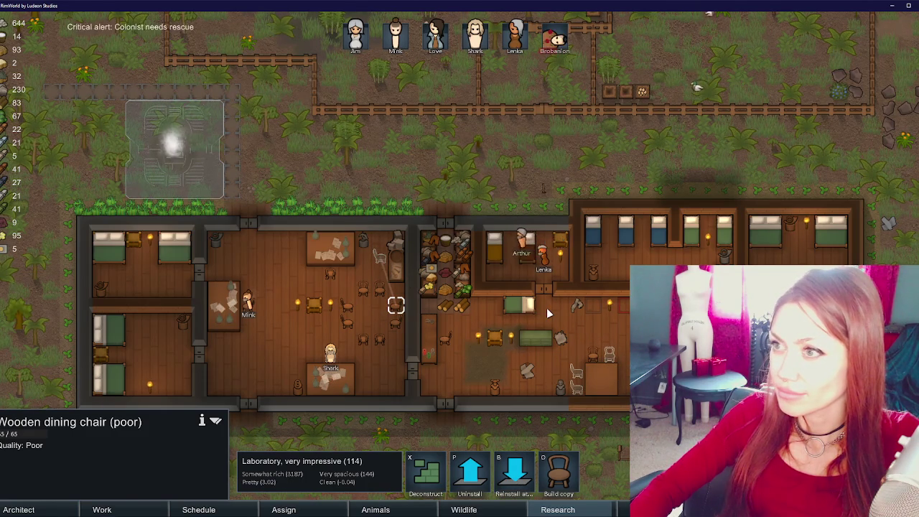
- Inspect the downed marine colonist in the field, then select the scavenger
key(s)
key(d)
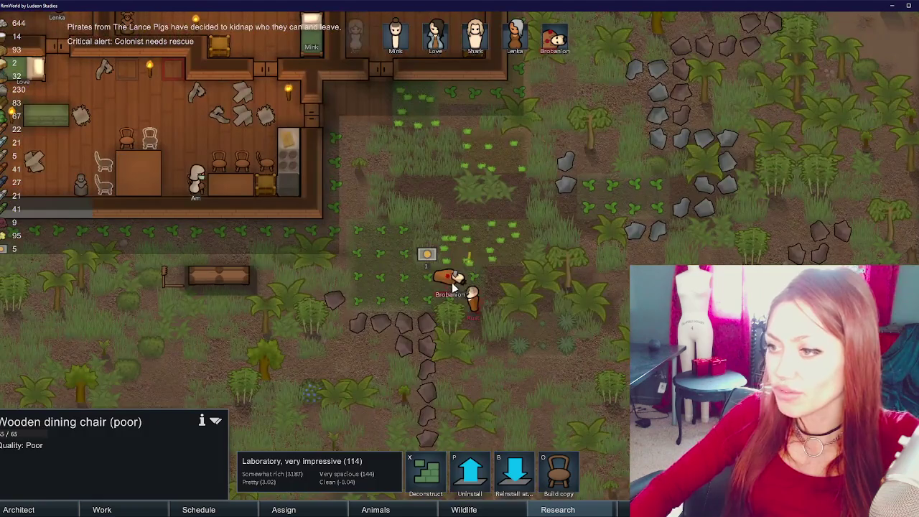
click(453, 286)
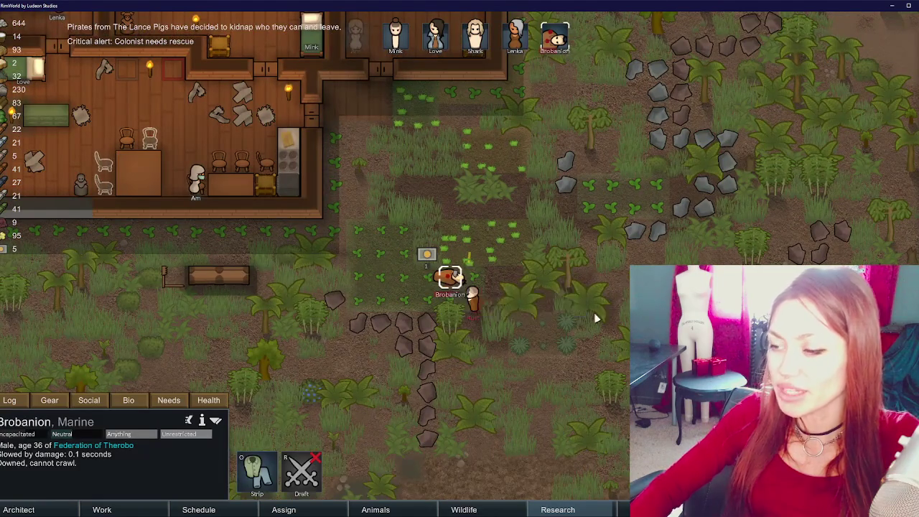
key(d)
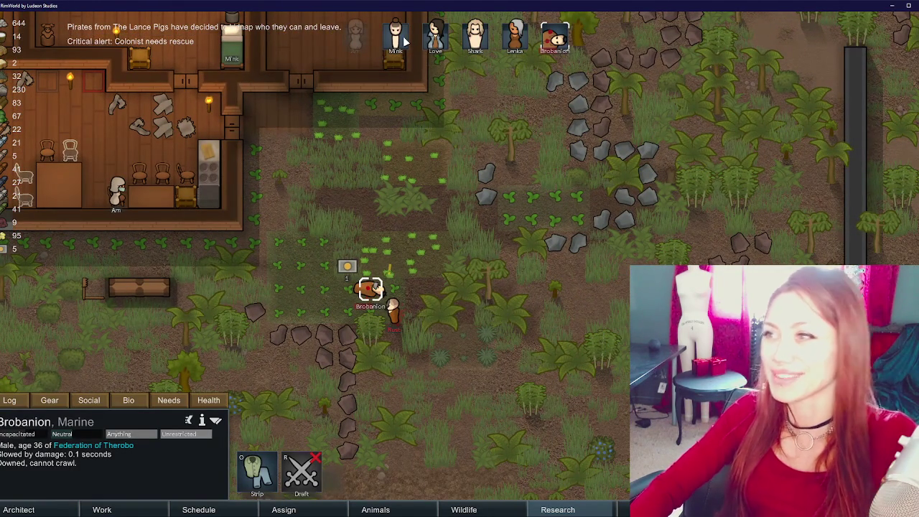
click(404, 42)
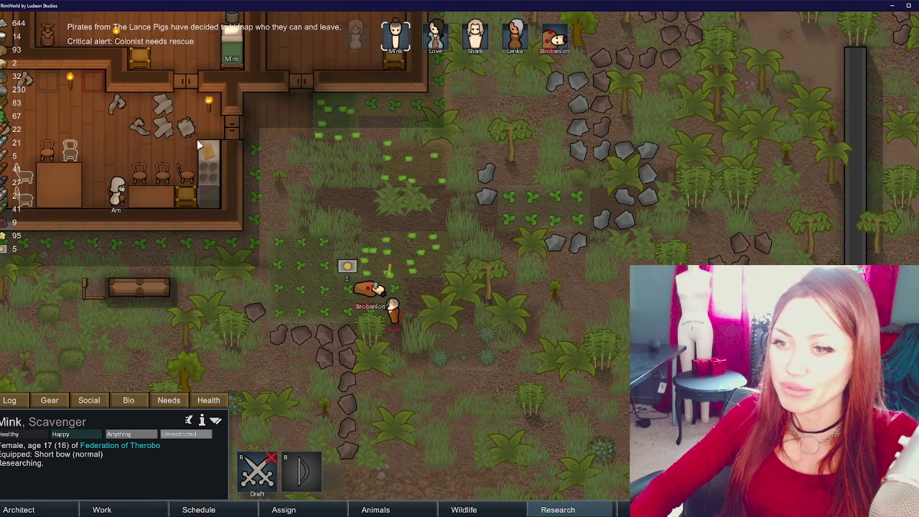
scroll(375, 185, down, 3)
scroll(416, 164, up, 2)
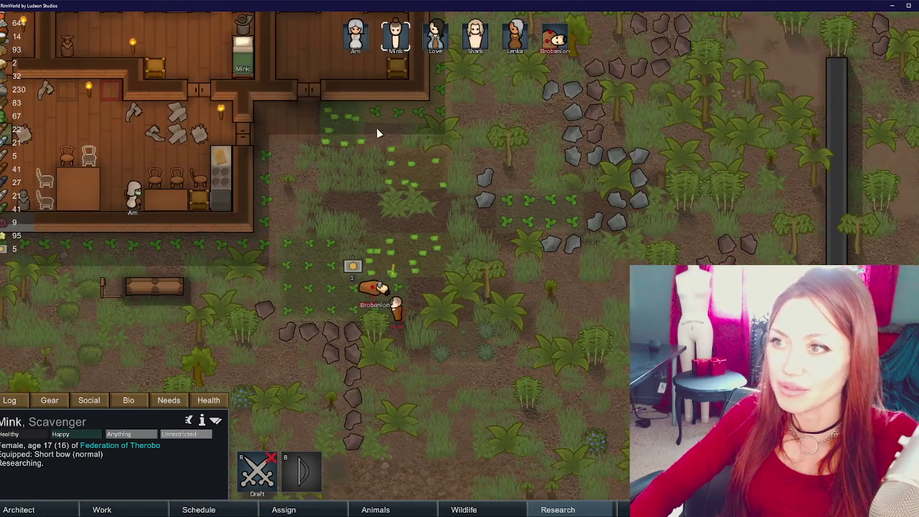
scroll(347, 174, up, 2)
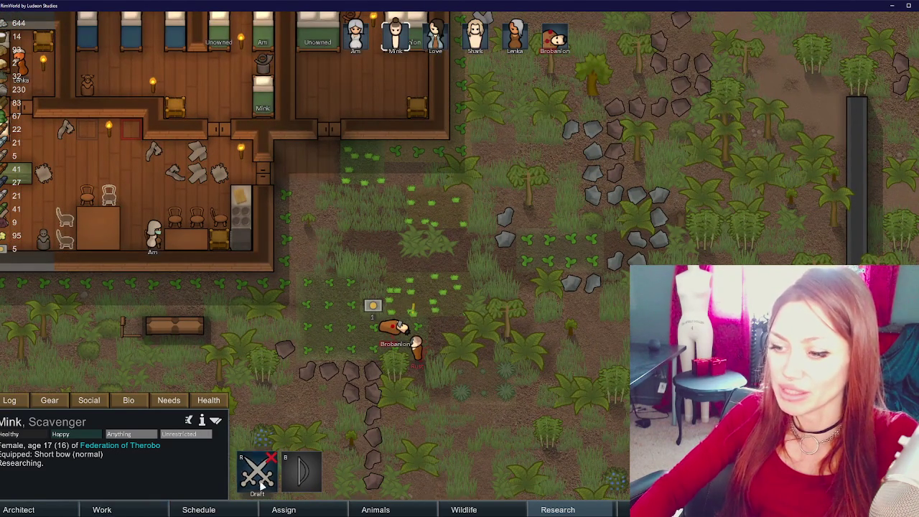
- Review the hunter's, stewkeeper's and collector's character sheets
click(439, 37)
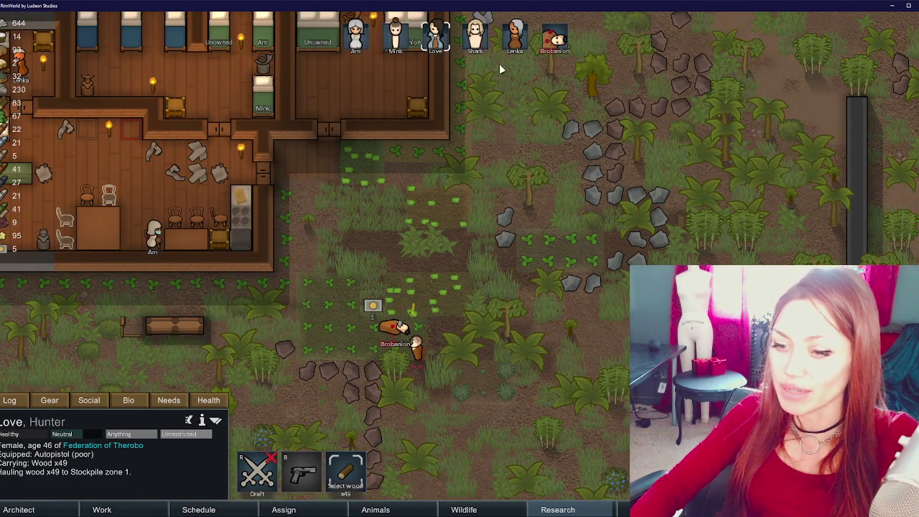
click(490, 49)
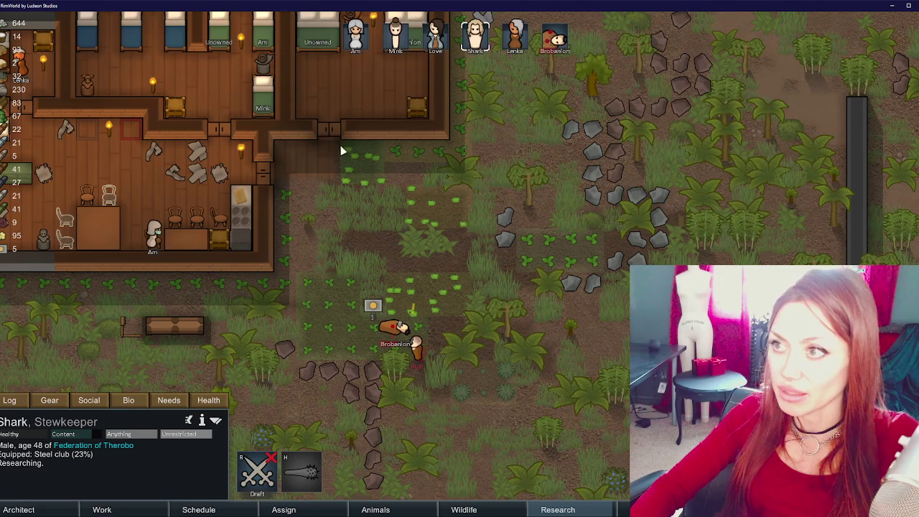
click(363, 41)
click(145, 400)
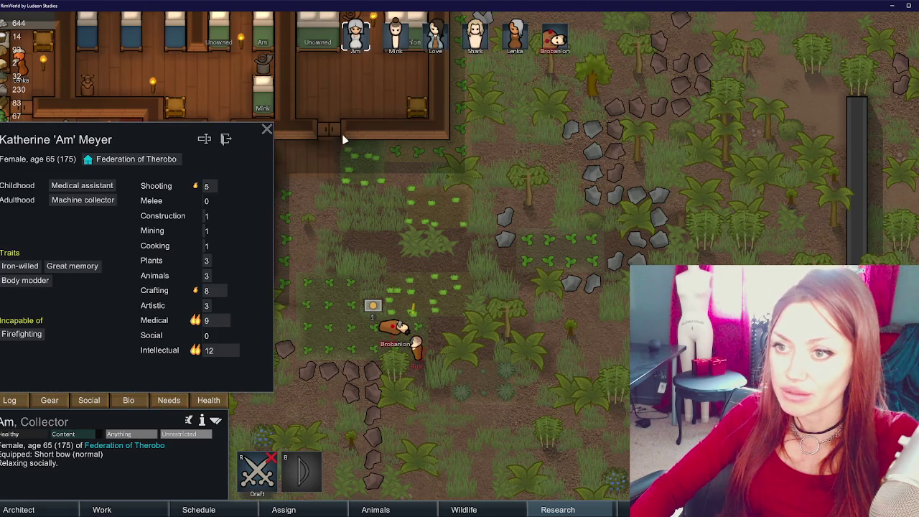
click(394, 37)
click(438, 40)
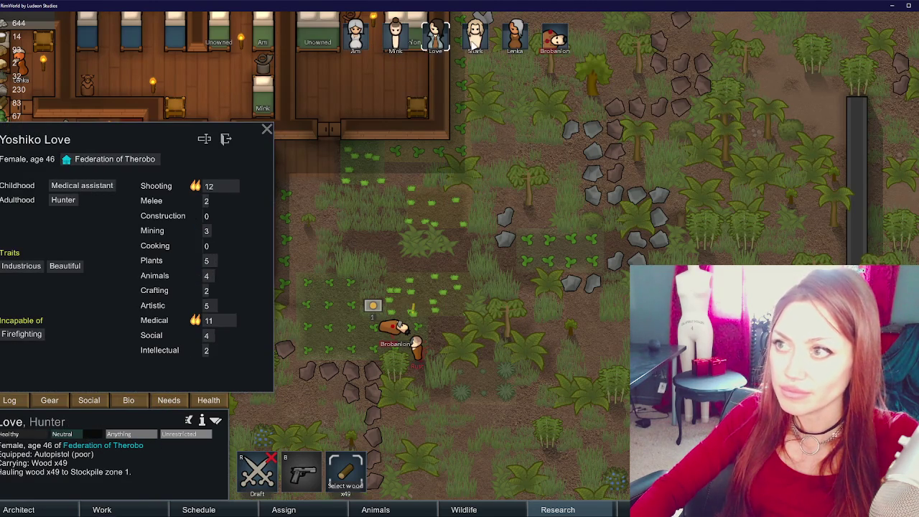
- Draft the hunter and bring up orders against the nearby raider
key(r)
key(w)
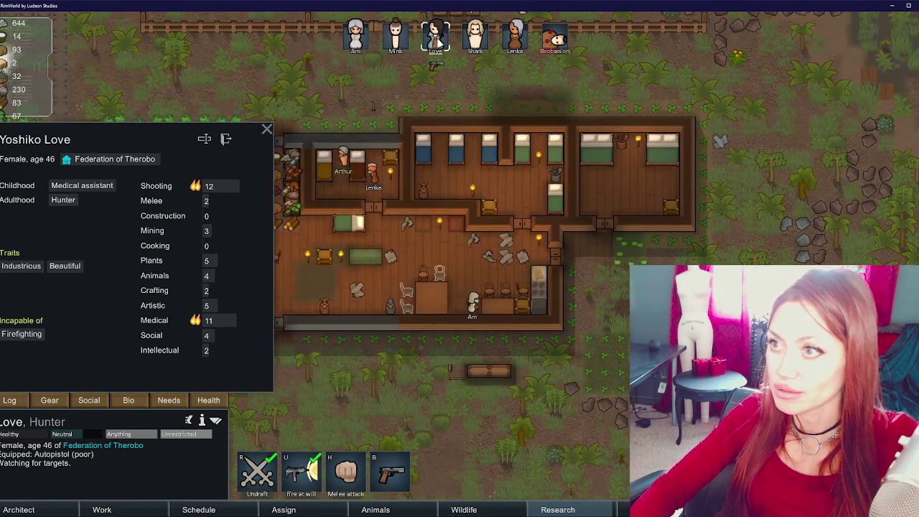
key(s)
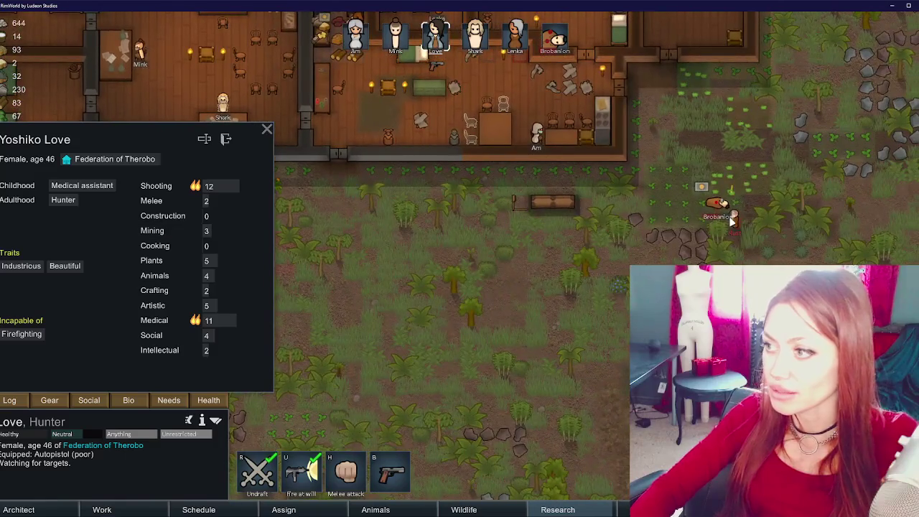
right_click(732, 221)
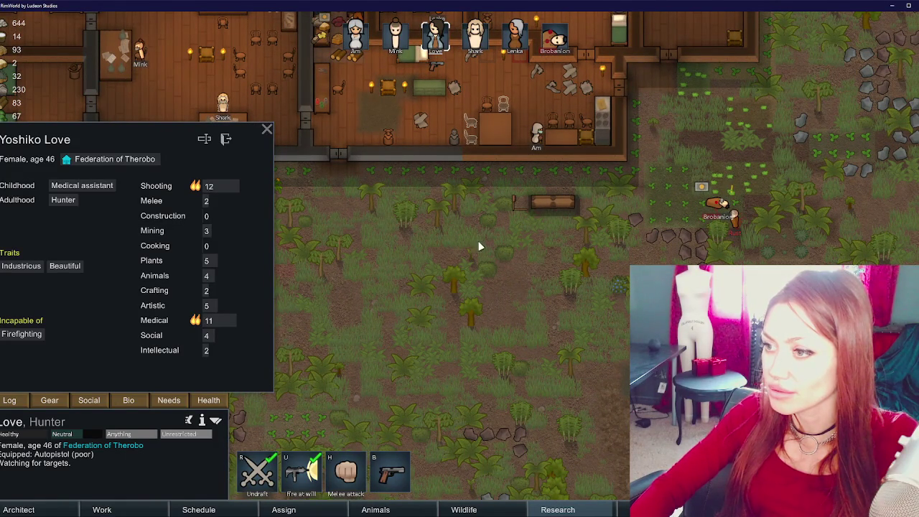
- Draft the prisoner colonist, check their gear, and order a melee attack on the raider
key(d)
click(475, 36)
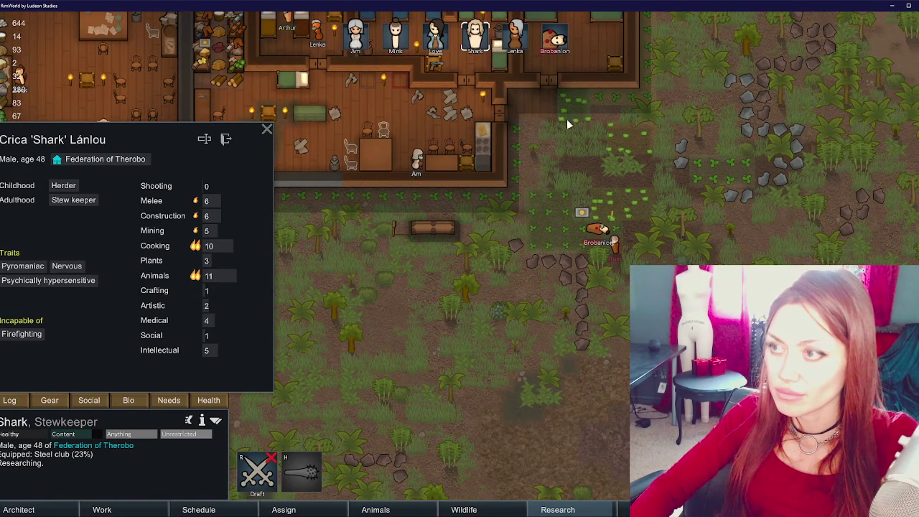
click(521, 40)
key(r)
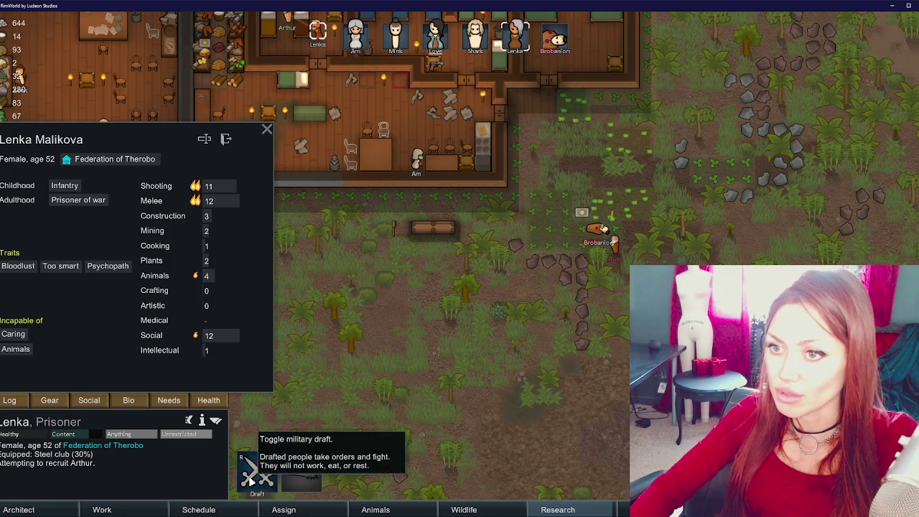
click(59, 401)
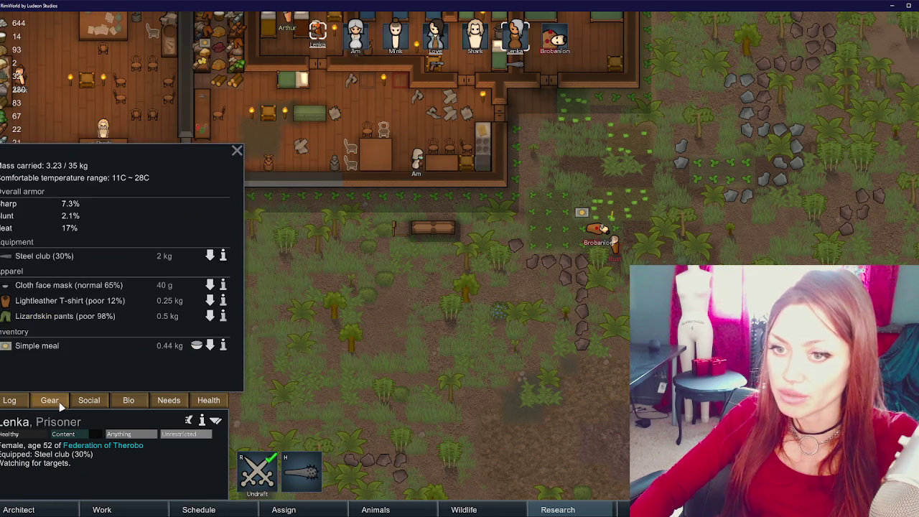
click(59, 401)
right_click(613, 248)
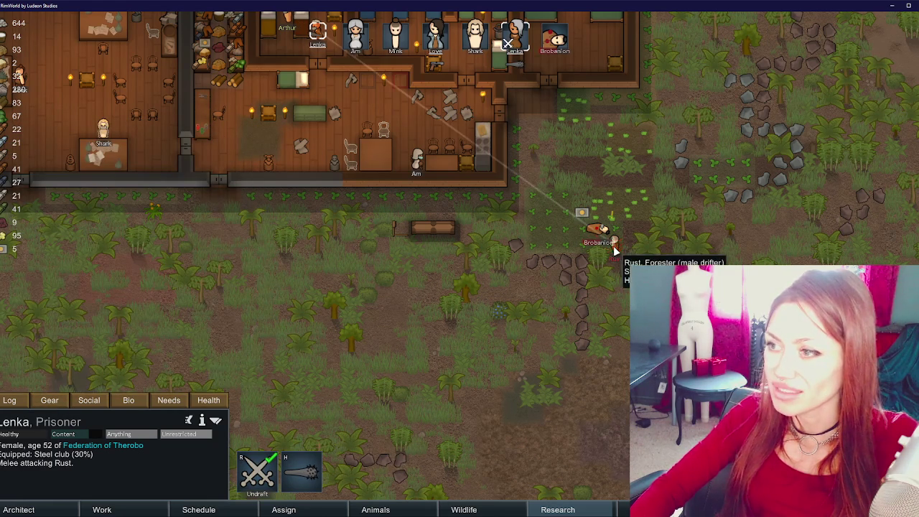
- Check the oldest colonist's skills, draft them and send them toward the fight
click(402, 40)
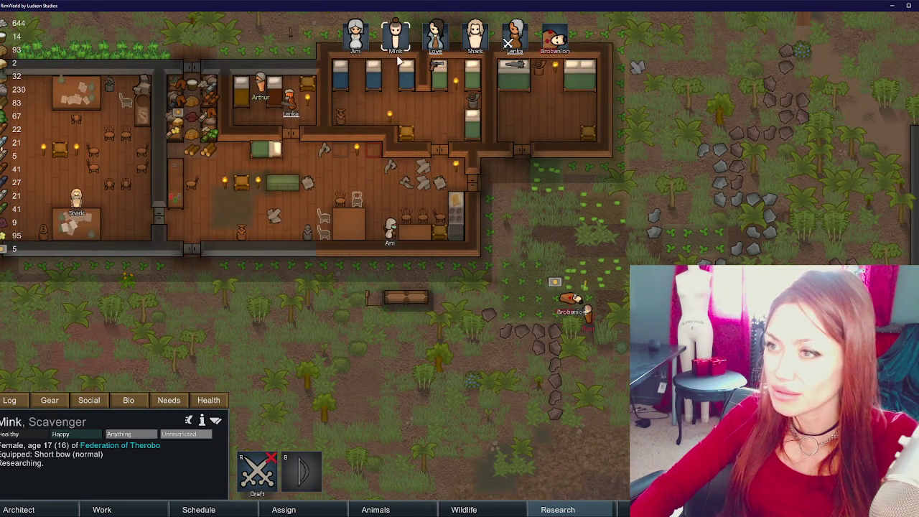
click(165, 400)
click(143, 403)
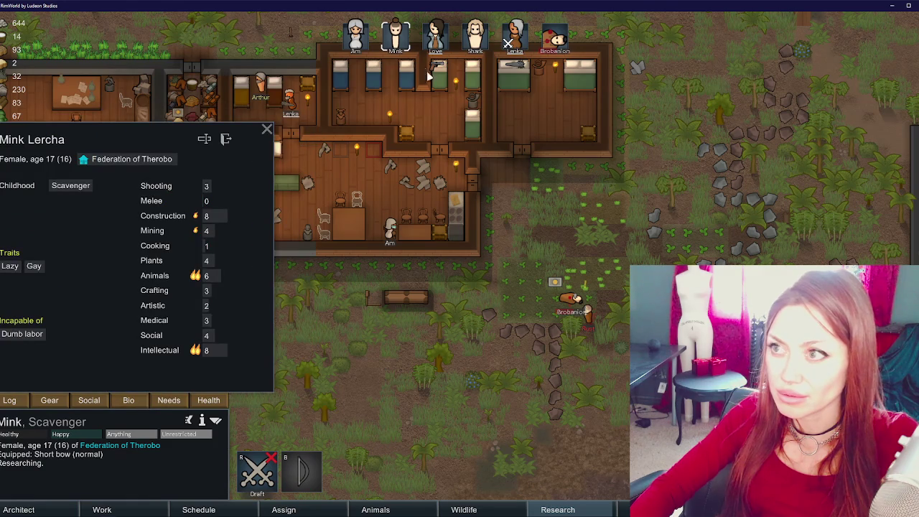
click(366, 43)
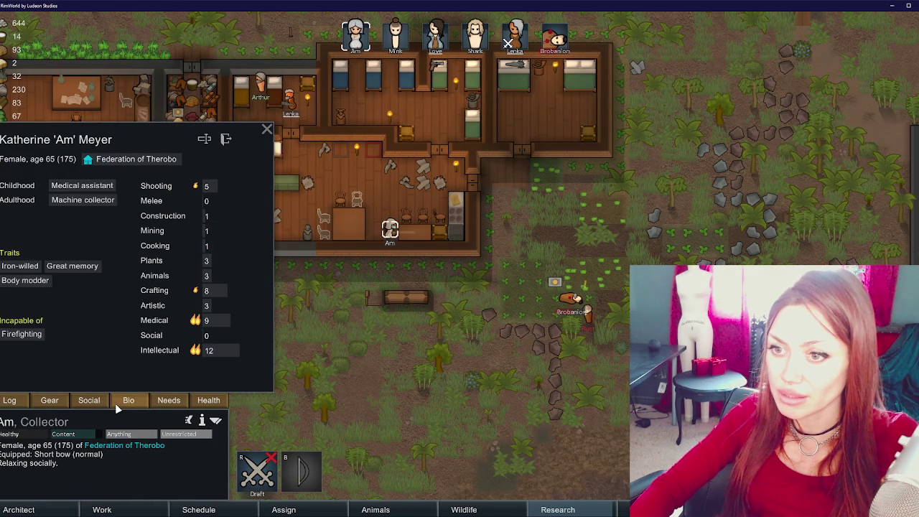
click(257, 470)
right_click(336, 284)
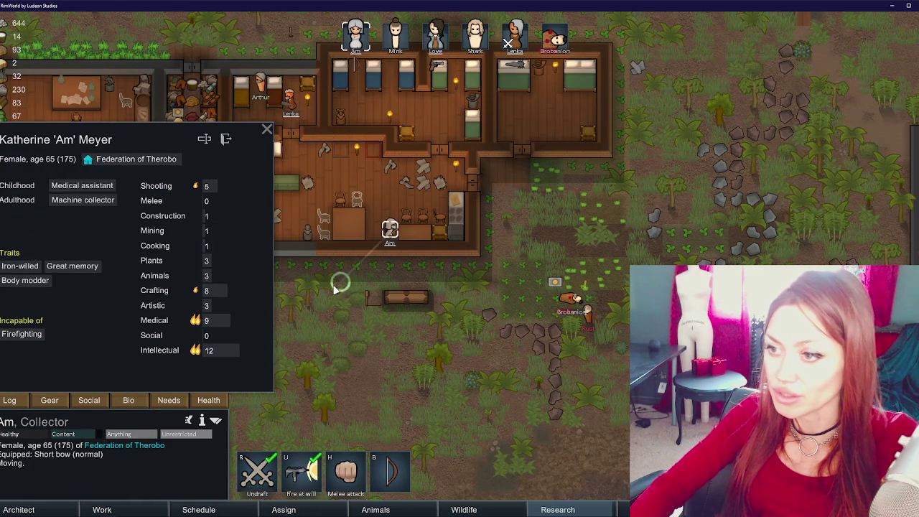
- Draft the stewkeeper and order a melee attack on the raider Rust
click(547, 42)
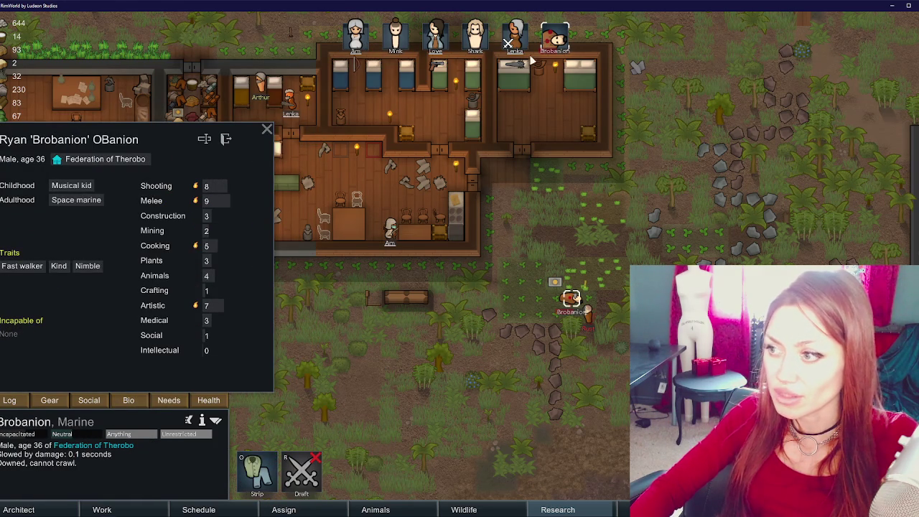
click(513, 39)
click(474, 42)
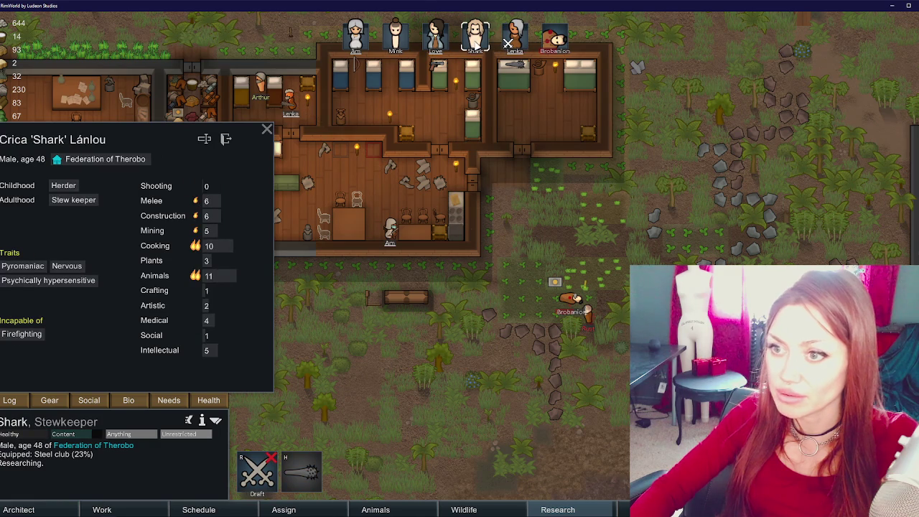
key(r)
right_click(587, 316)
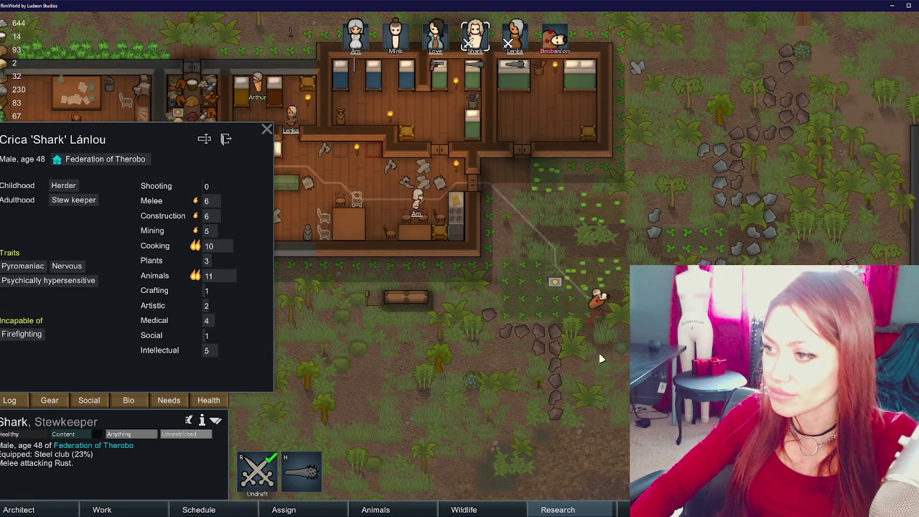
- Follow the chase after the fleeing raider and reselect the stewkeeper
key(d)
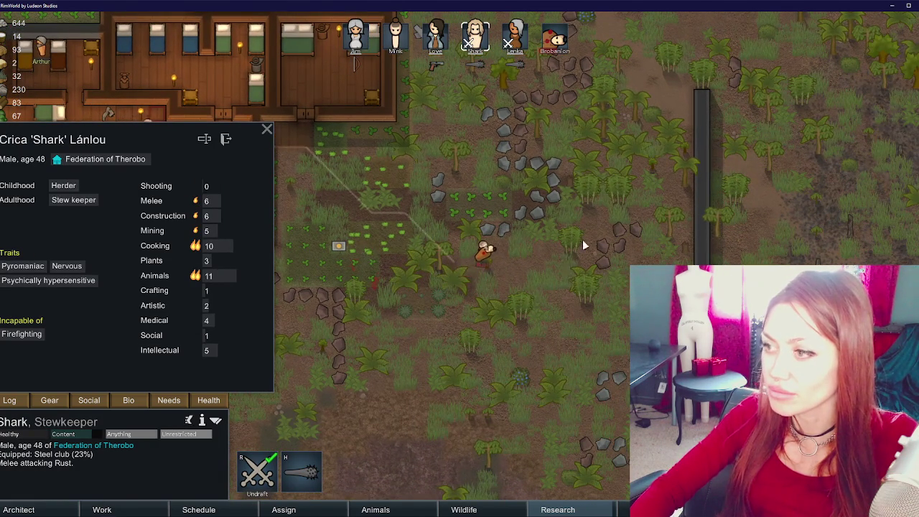
key(w)
key(d)
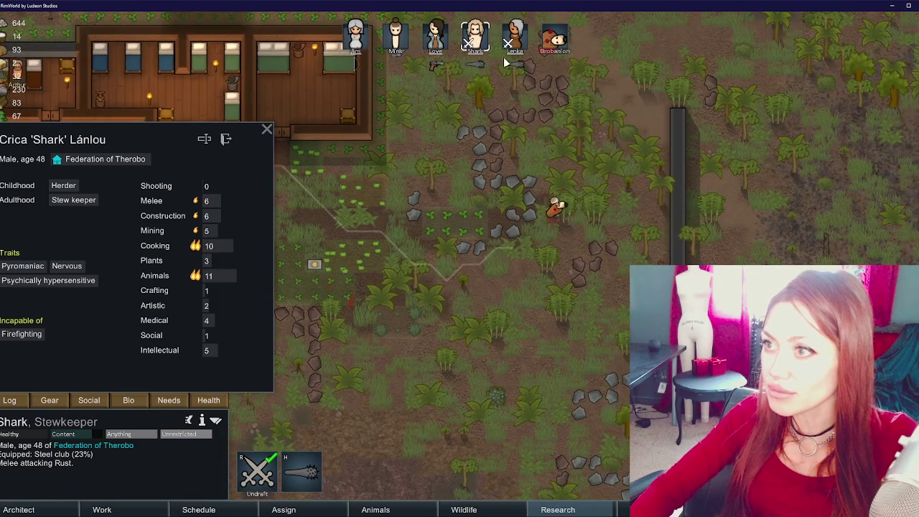
key(comma)
key(comma)
key(comma)
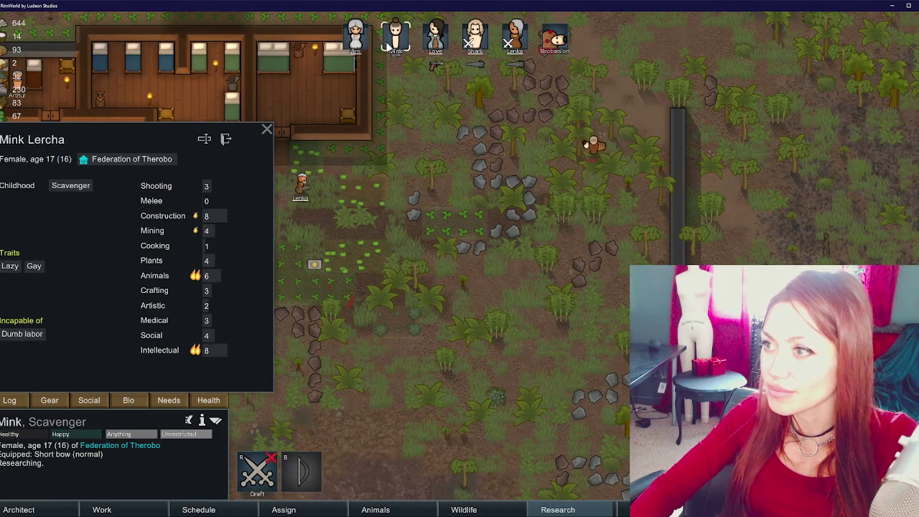
click(628, 122)
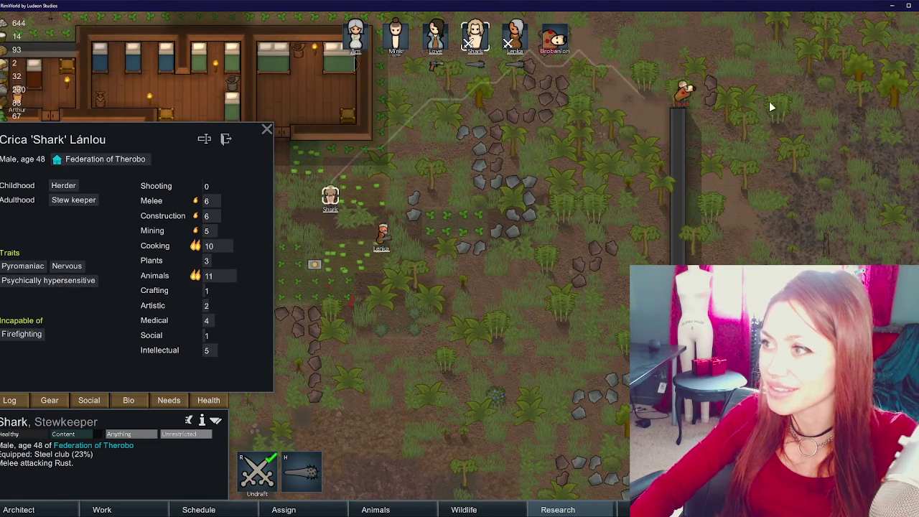
key(w)
key(d)
click(519, 239)
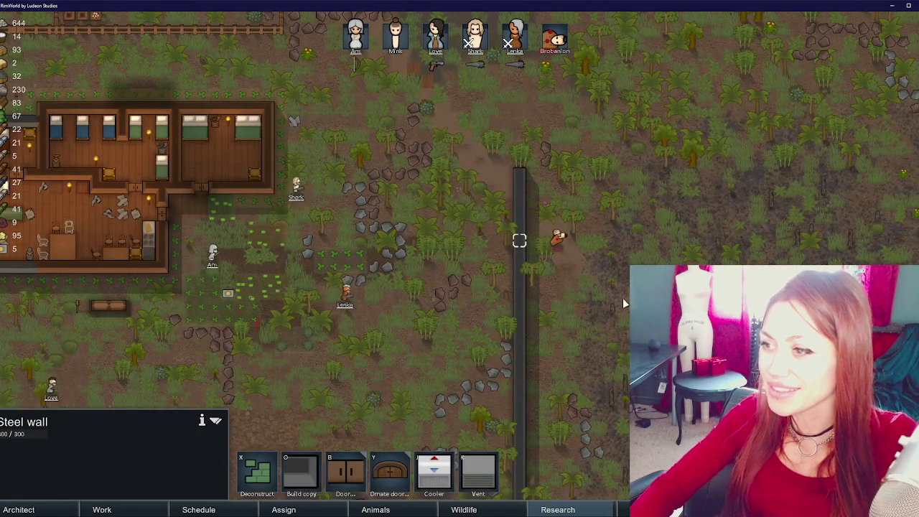
- Inspect the carried colonist's Needs and Bio tabs, then deselect him
key(d)
key(s)
key(d)
key(s)
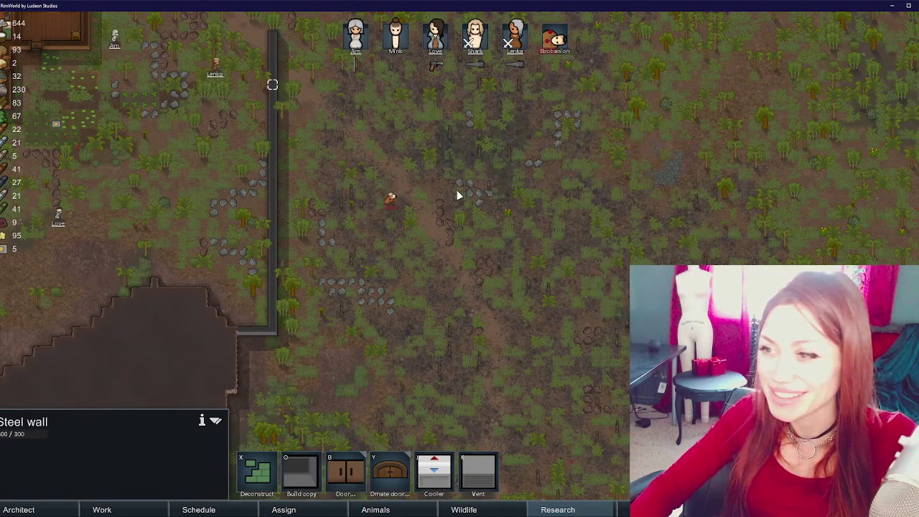
click(555, 38)
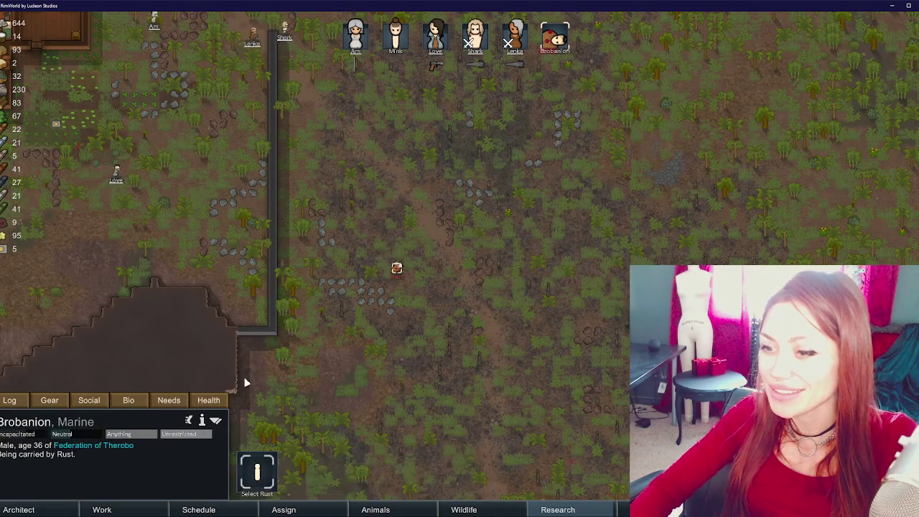
click(170, 401)
click(128, 400)
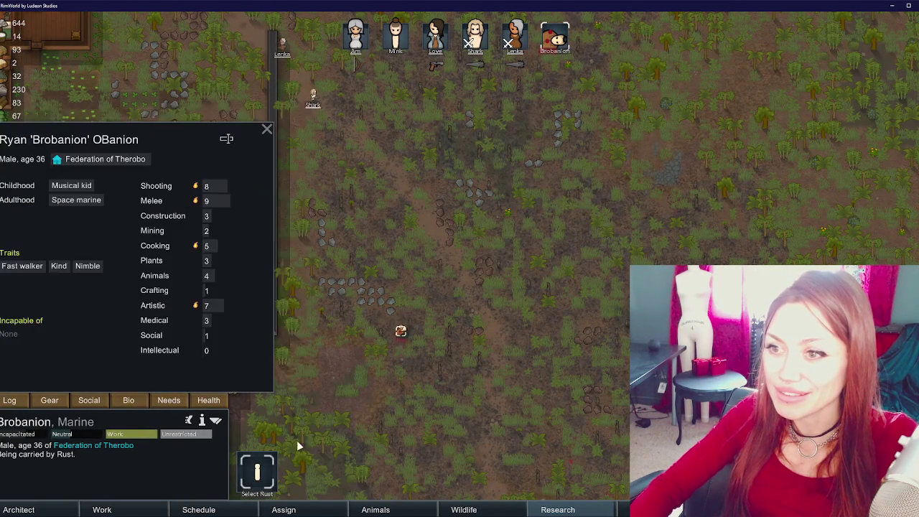
click(459, 436)
- Follow the raider across the map toward the edge until the kidnapping notice appears
mouse_move(459, 439)
mouse_down()
mouse_move(511, 275)
mouse_move(499, 277)
mouse_move(497, 295)
mouse_move(491, 282)
mouse_up()
drag(455, 348, 470, 305)
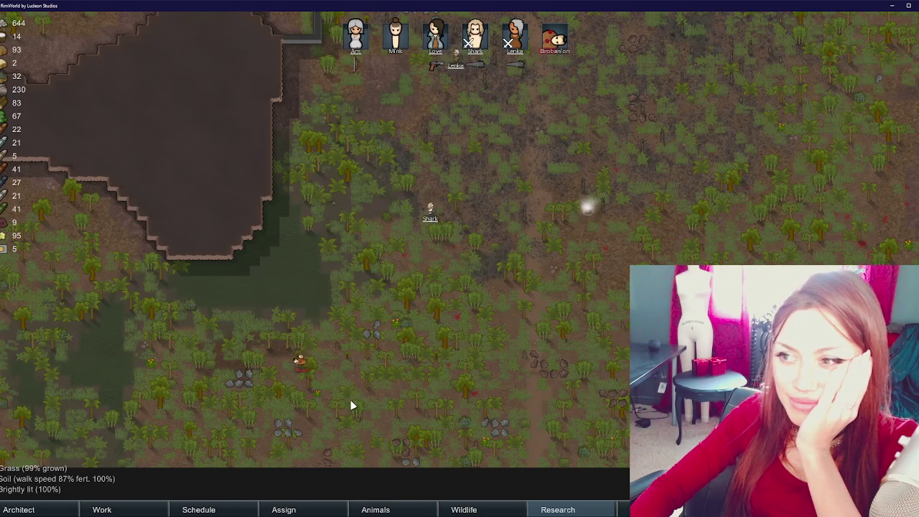
drag(351, 396, 457, 333)
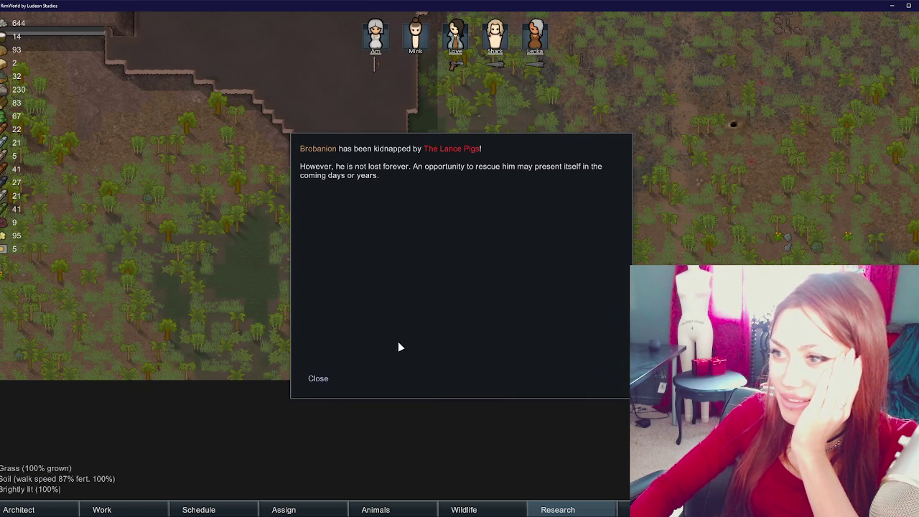
- Dismiss the kidnapping letter and load the Autosave-2 save
click(325, 381)
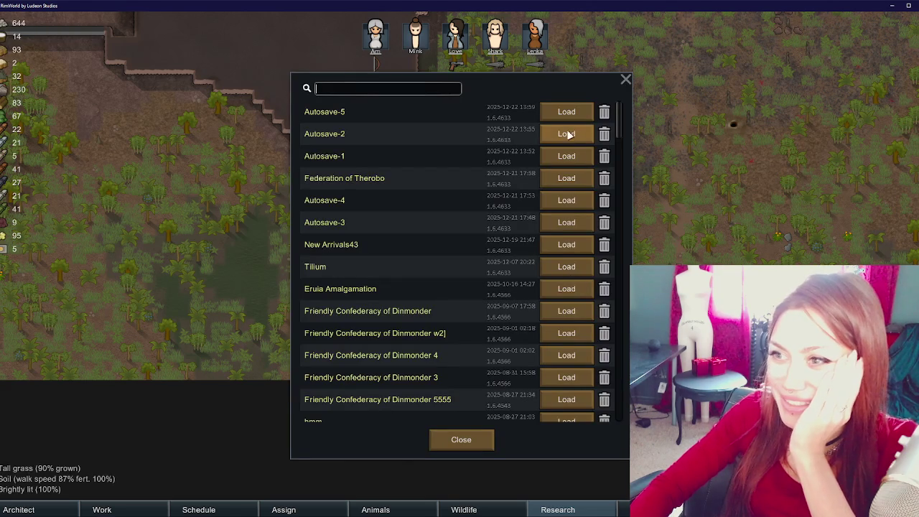
click(564, 135)
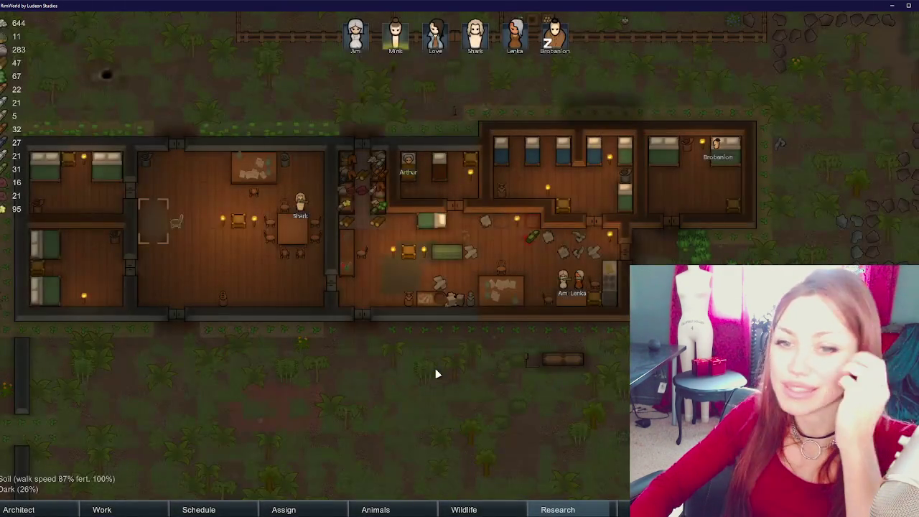
- Select the scavenger colonist Mink and bring the colony base into view
key(d)
key(s)
key(d)
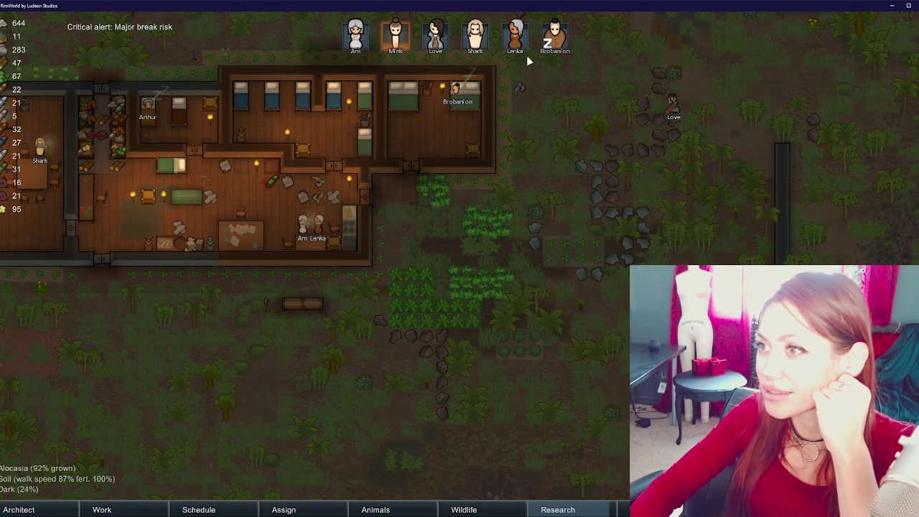
double_click(395, 36)
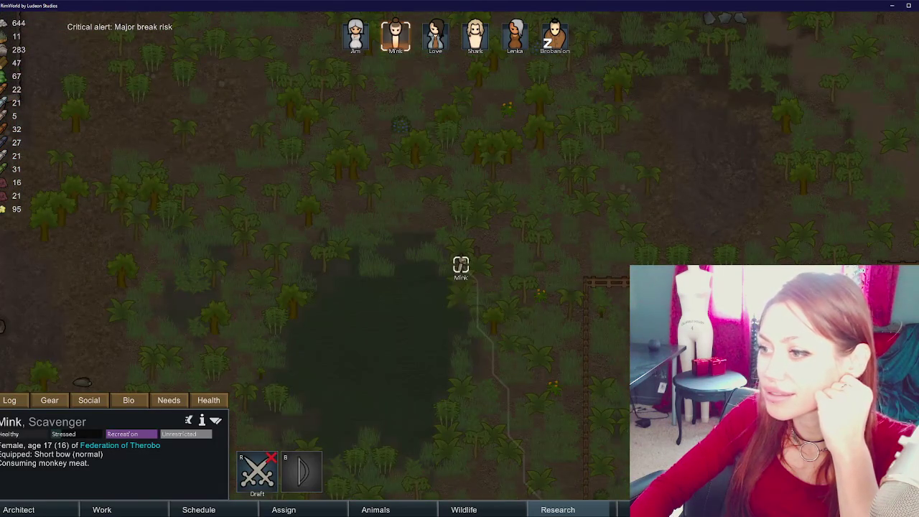
key(s)
key(d)
key(s)
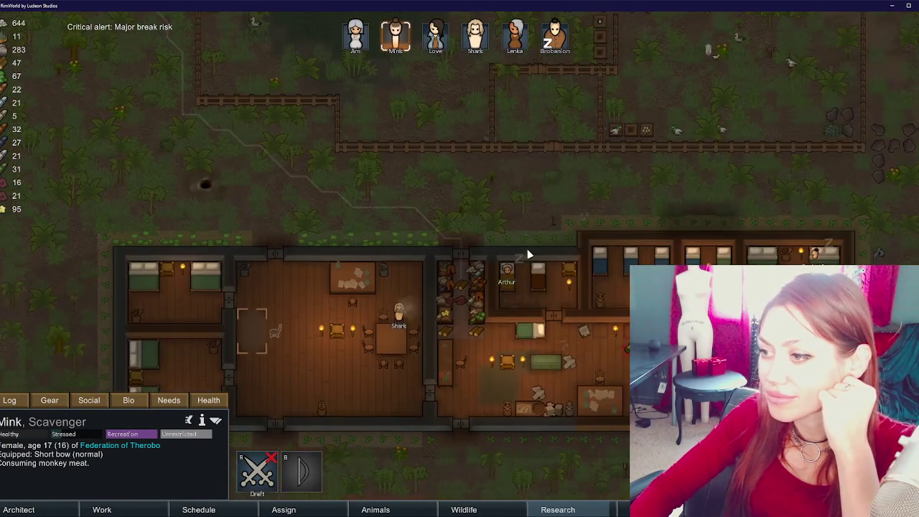
key(w)
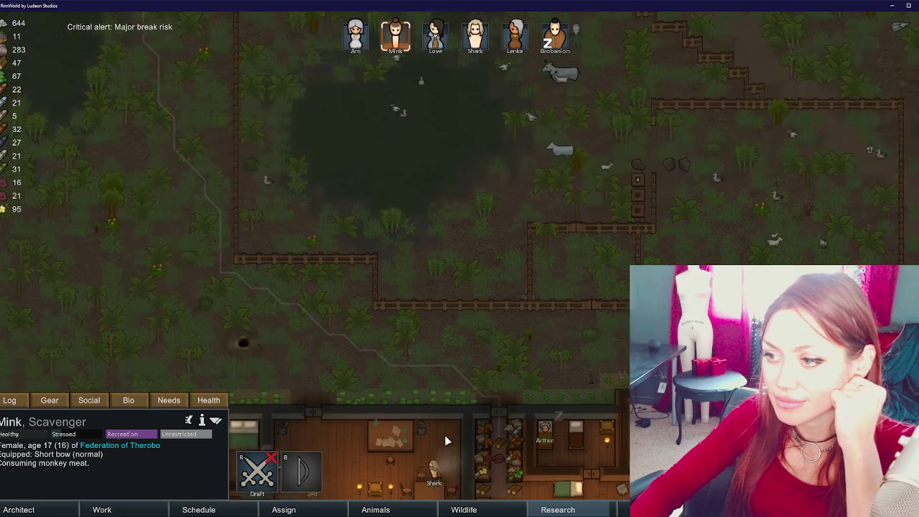
key(s)
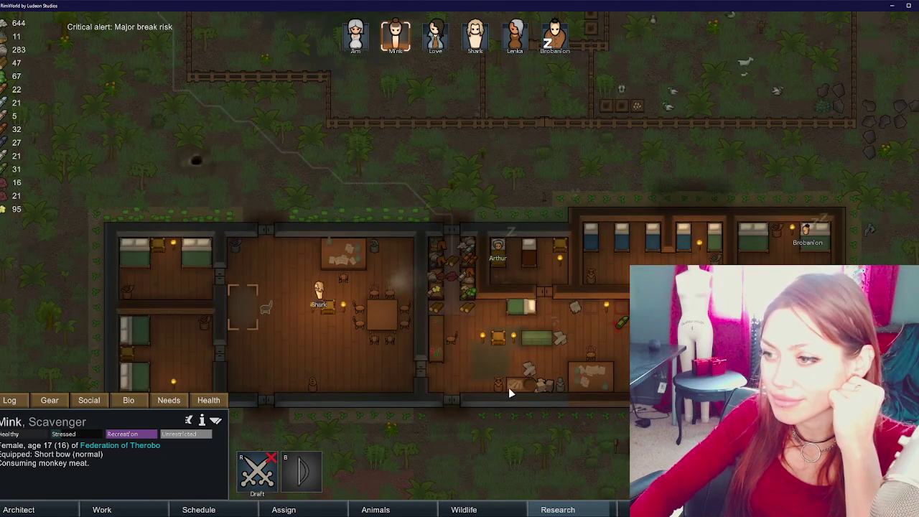
key(d)
key(s)
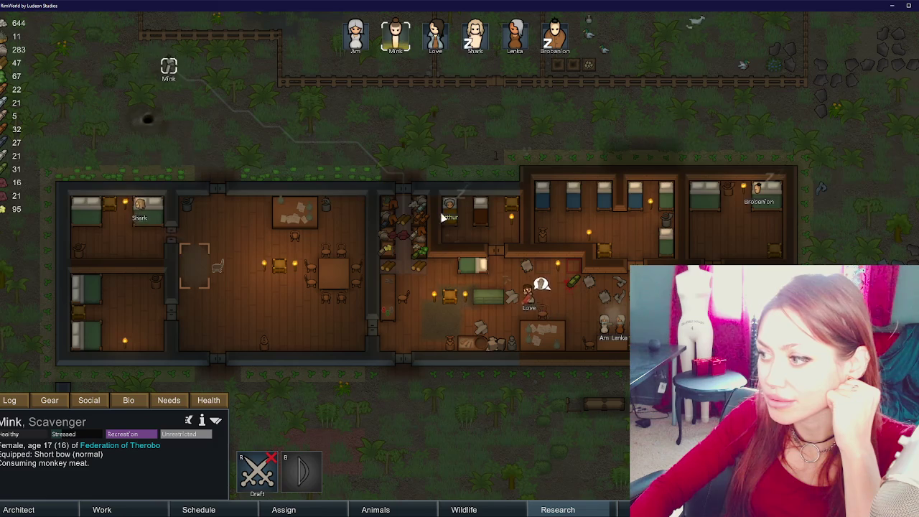
- Read Mink's needs and mood breakdown, check the meat stack's orders, then close it
click(172, 400)
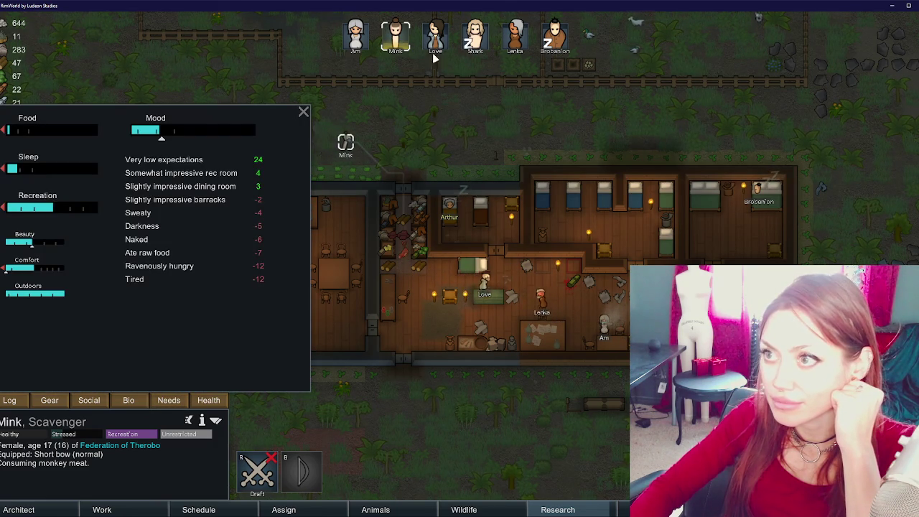
scroll(445, 282, up, 2)
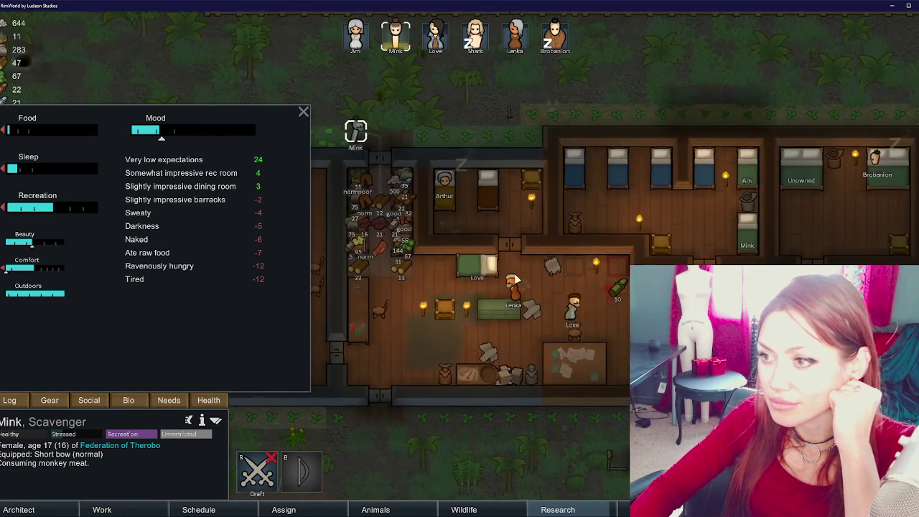
right_click(392, 225)
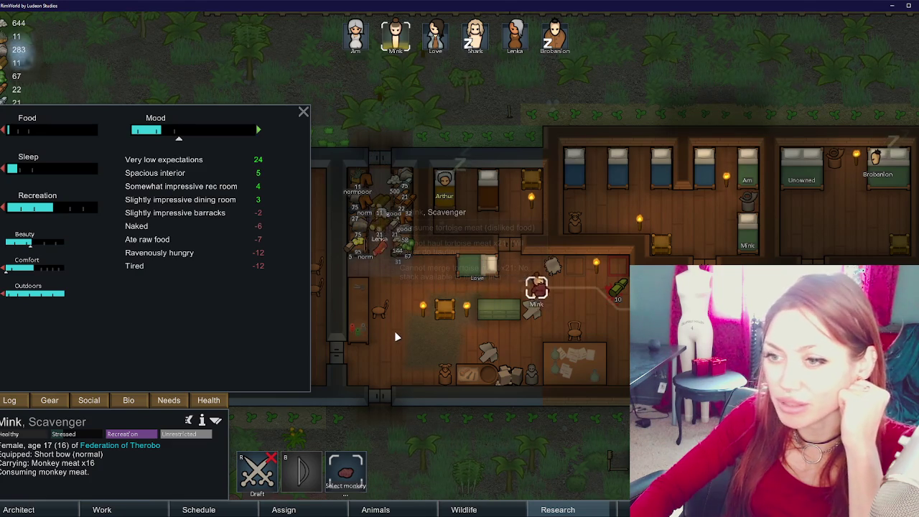
right_click(395, 222)
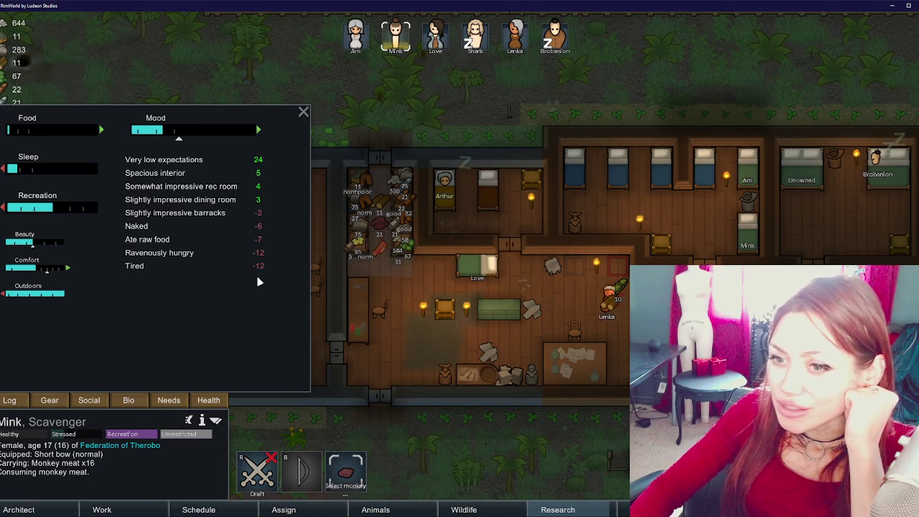
scroll(414, 298, up, 1)
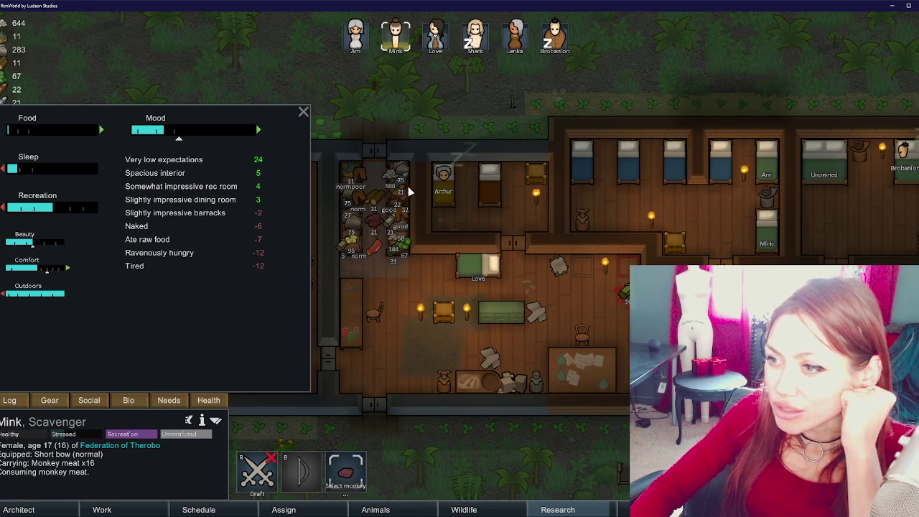
click(469, 437)
scroll(469, 436, down, 2)
- Mark reinstall spots for the research bench in the west room and the art bench beside the storeroom
click(618, 343)
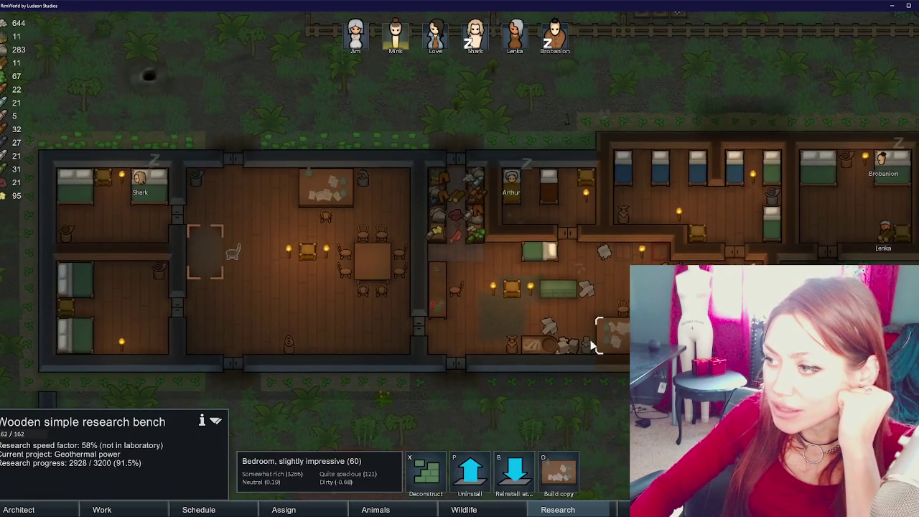
click(323, 332)
click(549, 343)
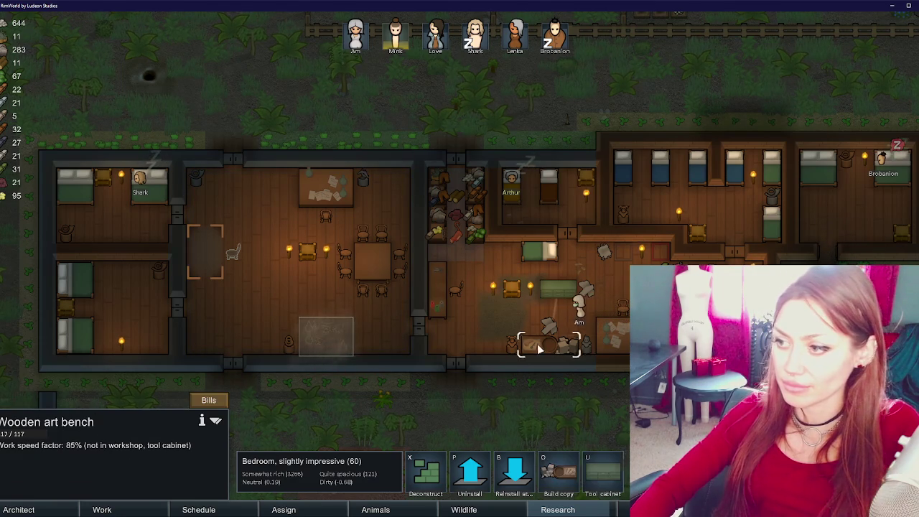
click(515, 474)
click(402, 201)
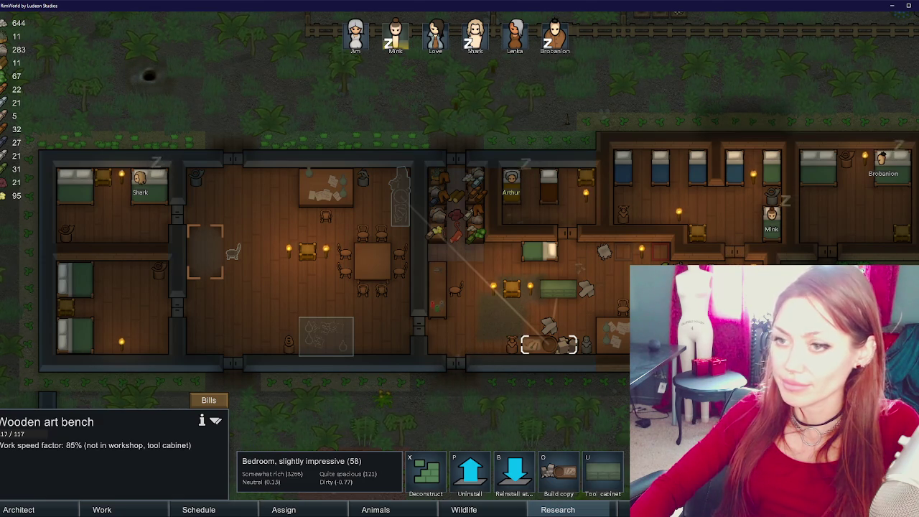
key(s)
key(a)
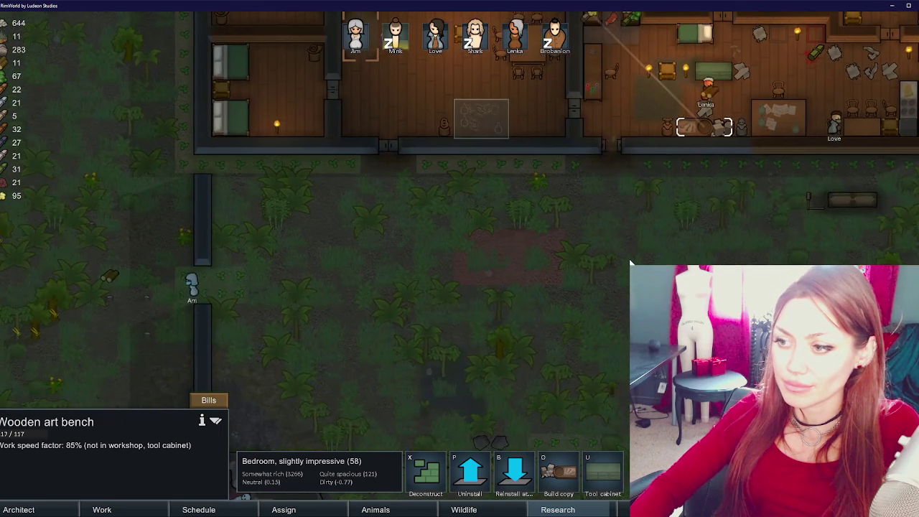
click(556, 258)
key(w)
key(d)
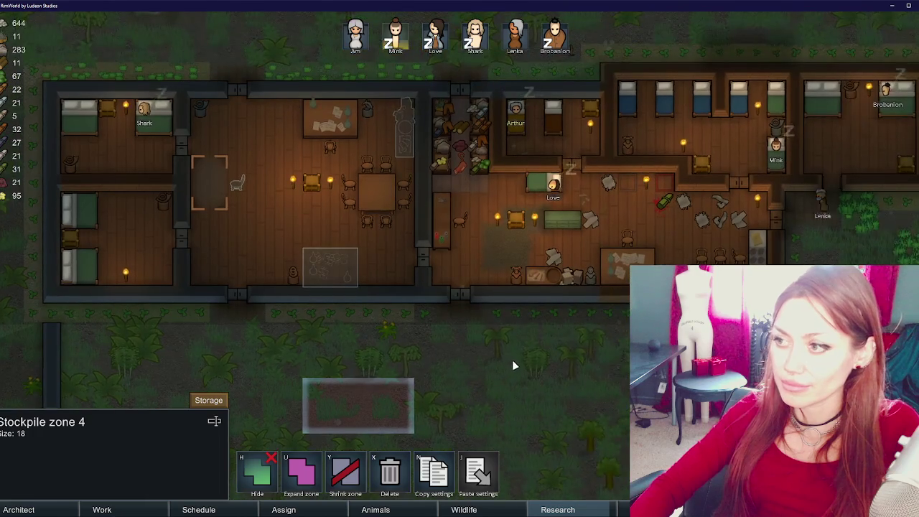
click(512, 365)
key(w)
key(d)
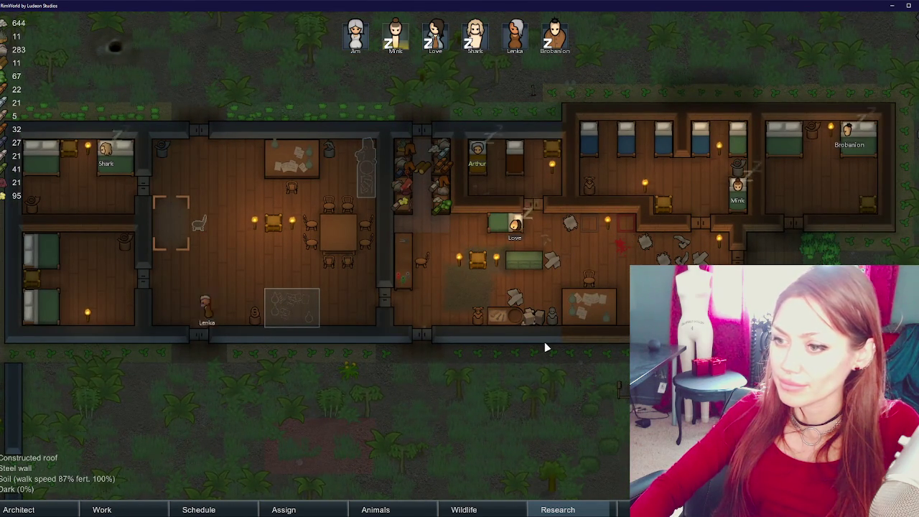
key(a)
key(s)
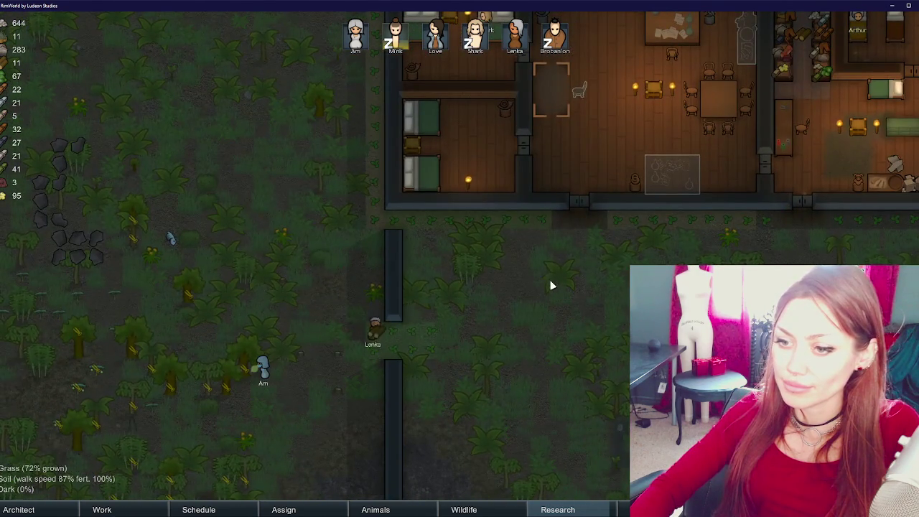
key(w)
key(d)
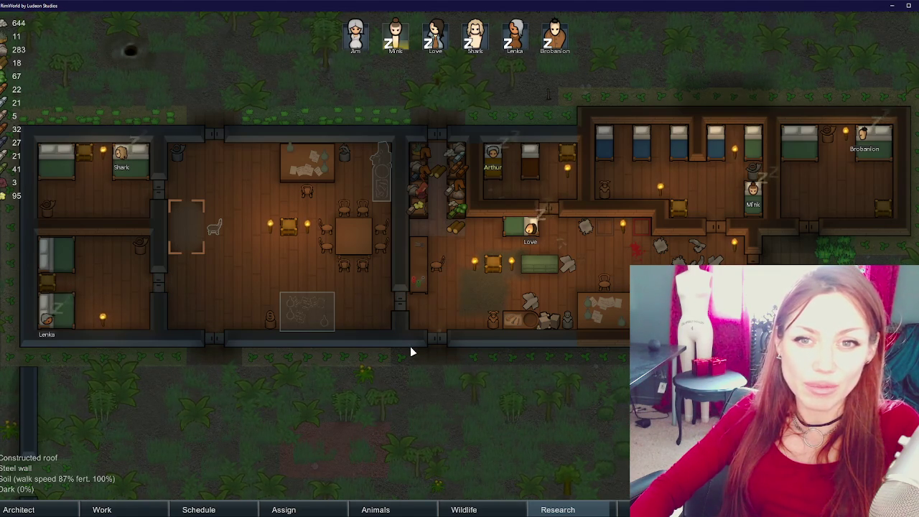
key(a)
key(s)
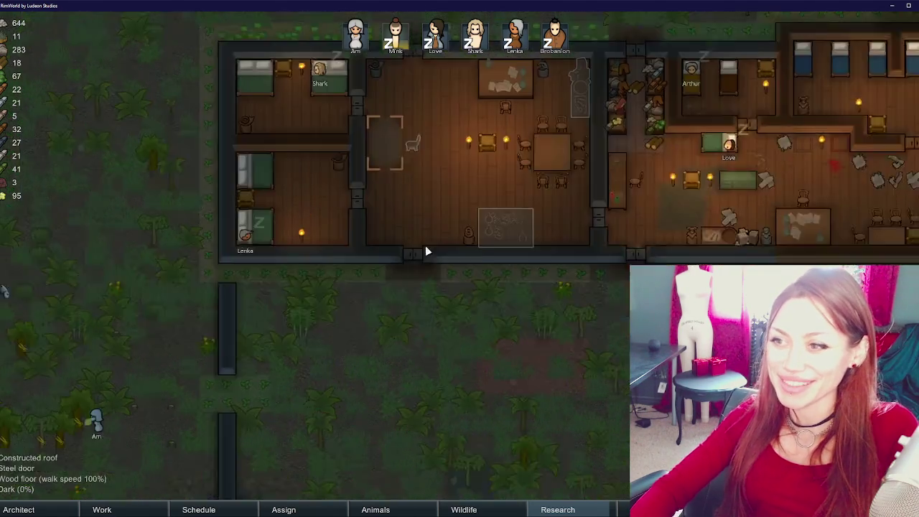
scroll(495, 193, down, 3)
key(w)
key(d)
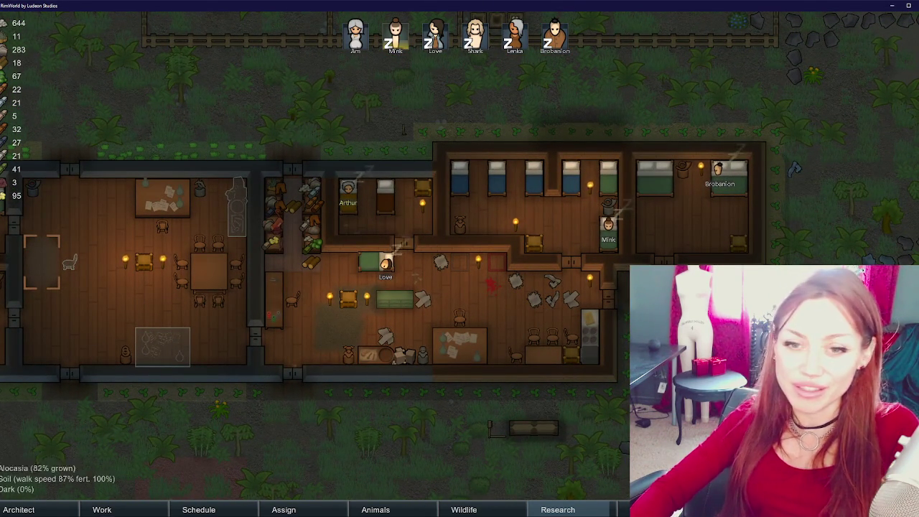
mouse_move(6, 169)
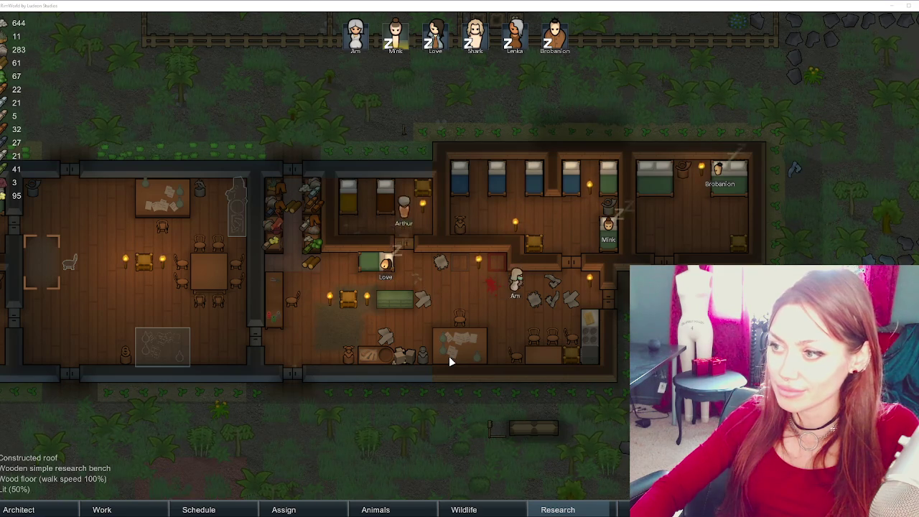
scroll(448, 356, down, 3)
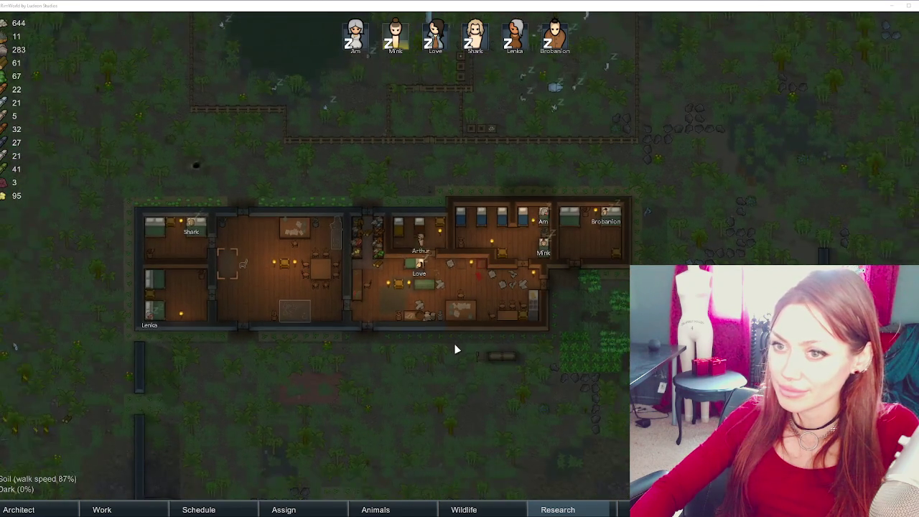
scroll(456, 349, up, 2)
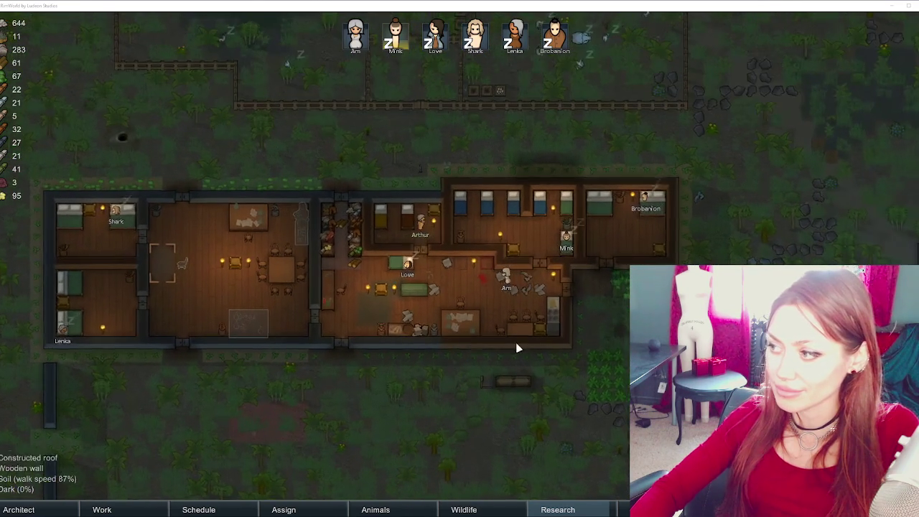
key(F7)
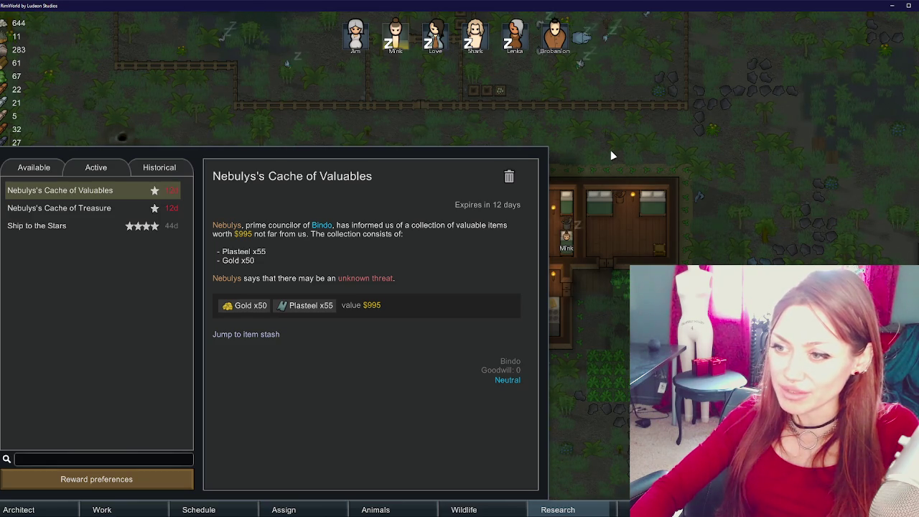
key(Escape)
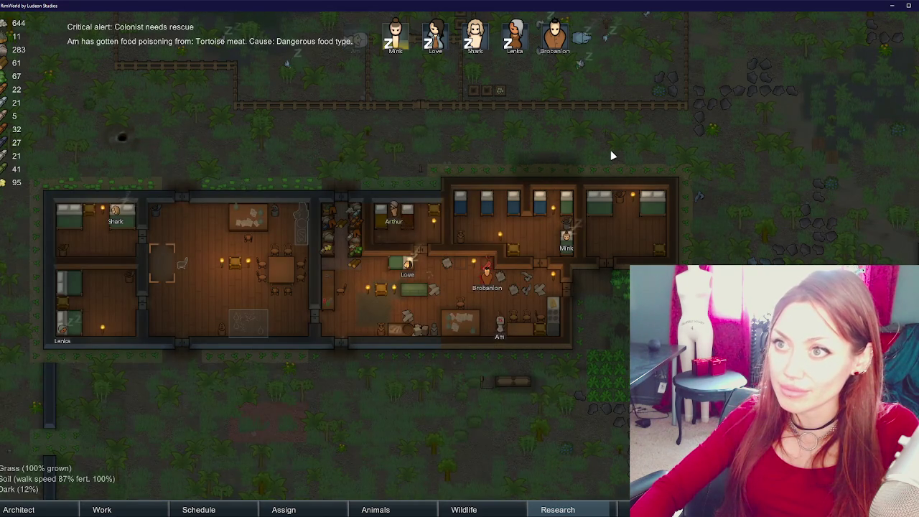
scroll(588, 172, up, 1)
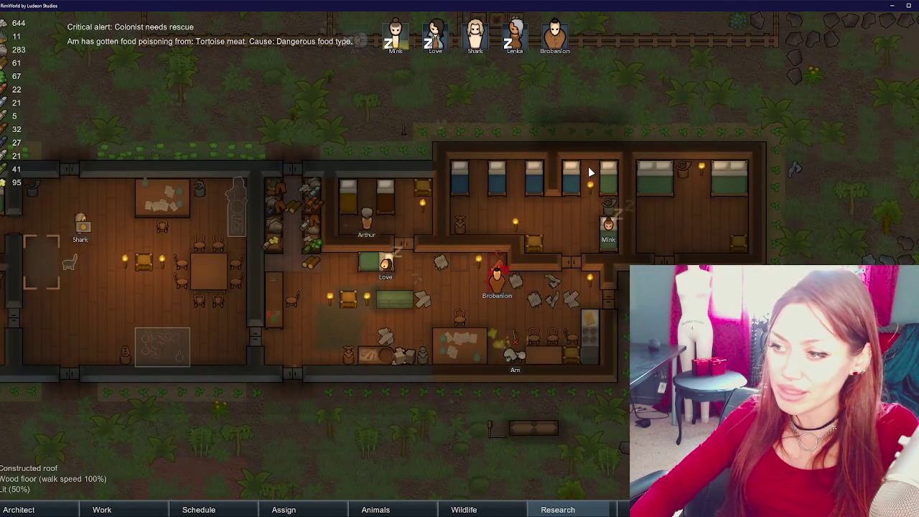
click(436, 36)
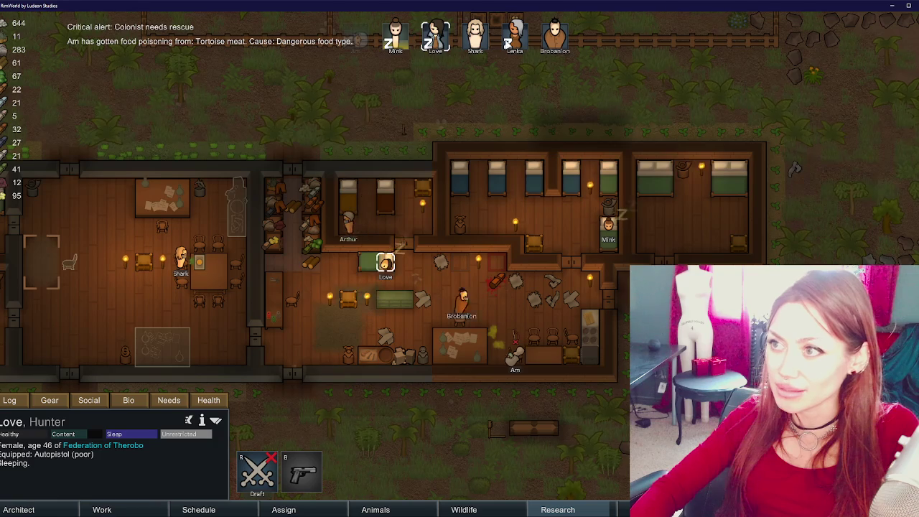
click(515, 336)
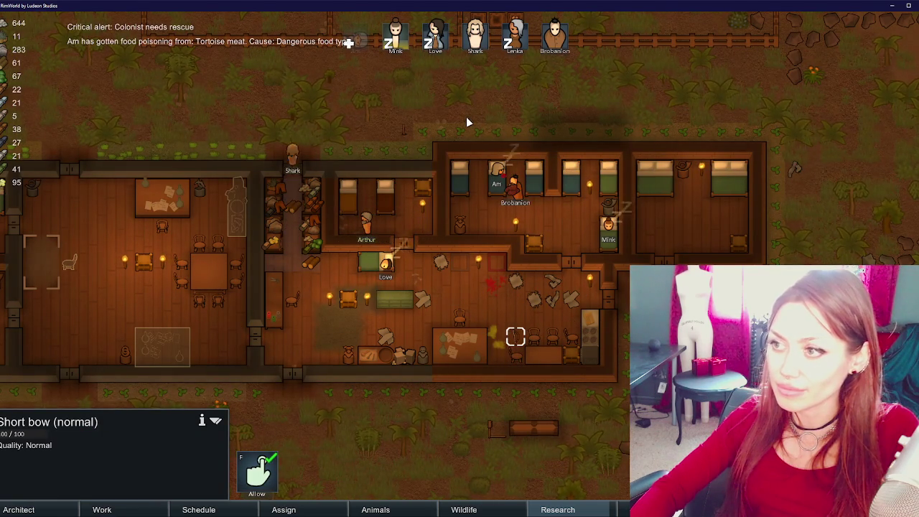
click(497, 172)
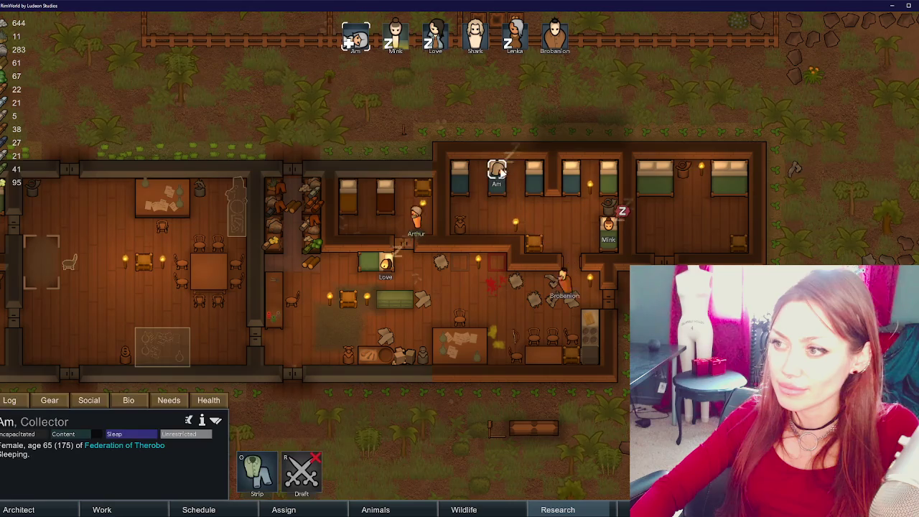
click(213, 407)
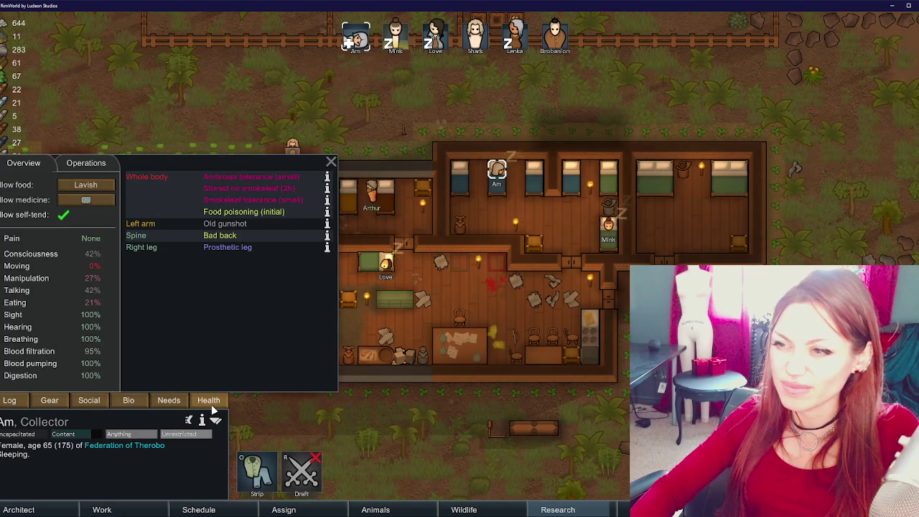
click(607, 299)
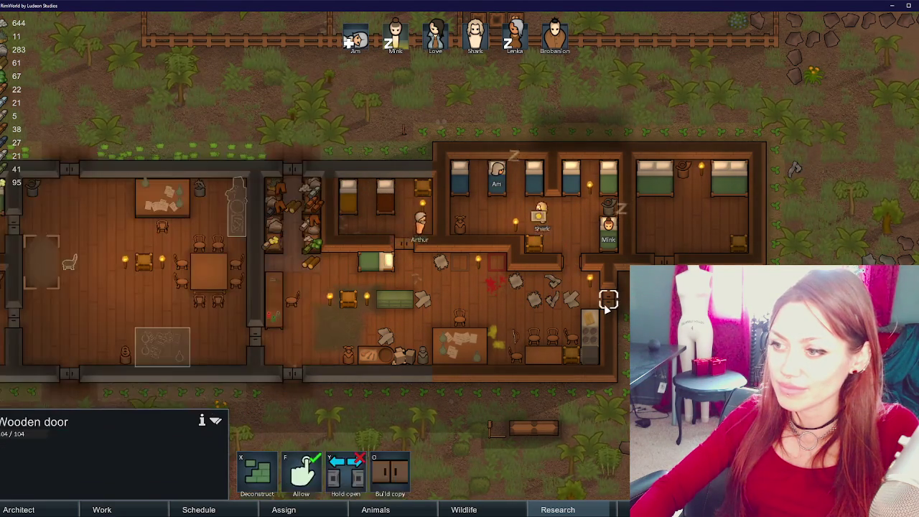
key(Escape)
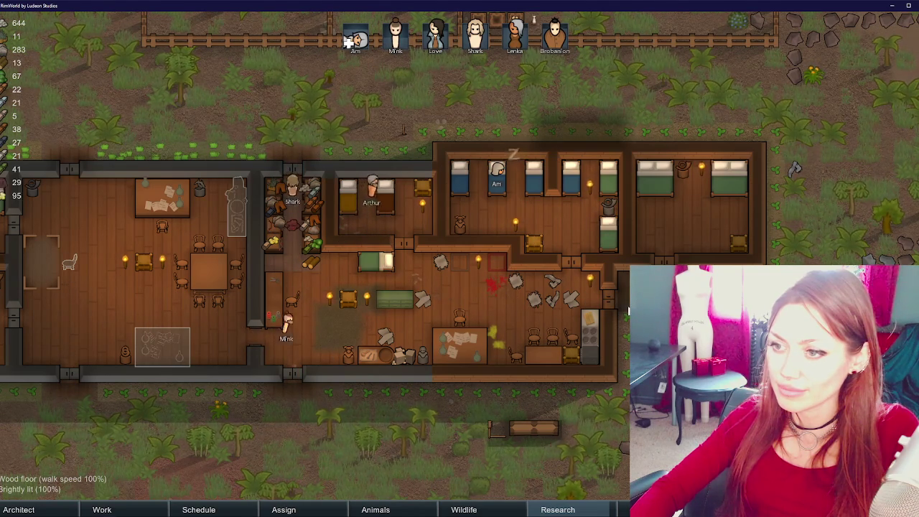
click(375, 509)
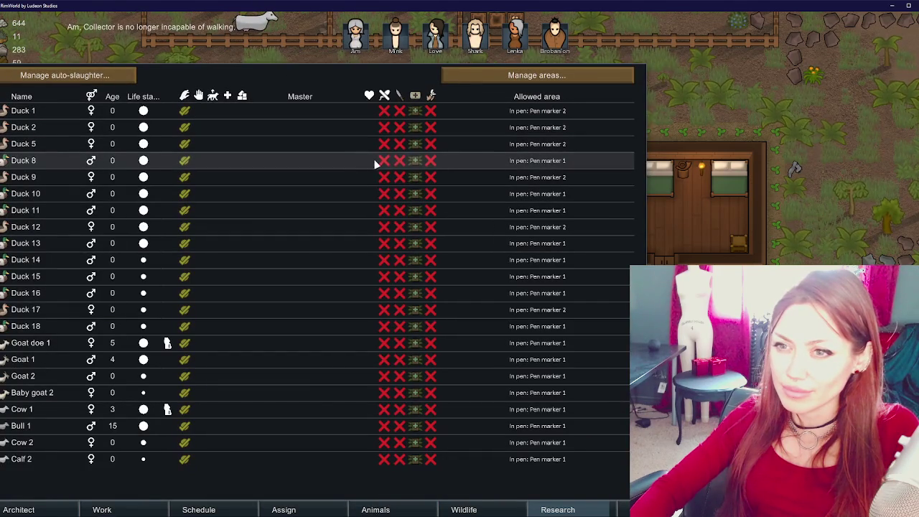
- Tick Duck 10's slaughter checkbox and close the animals list
click(400, 194)
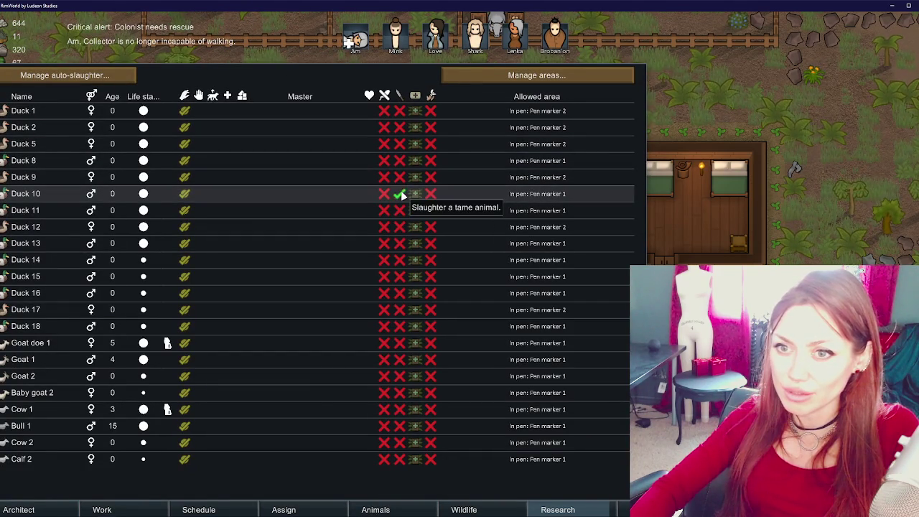
key(Escape)
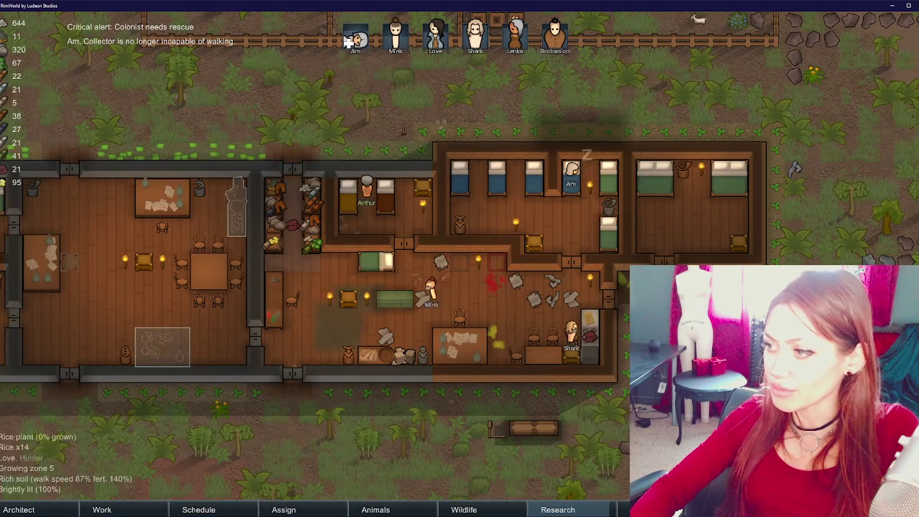
- Uncheck Duck 10's slaughter box, close the Animals list, and select an east-room dining chair
click(391, 509)
click(400, 194)
key(Escape)
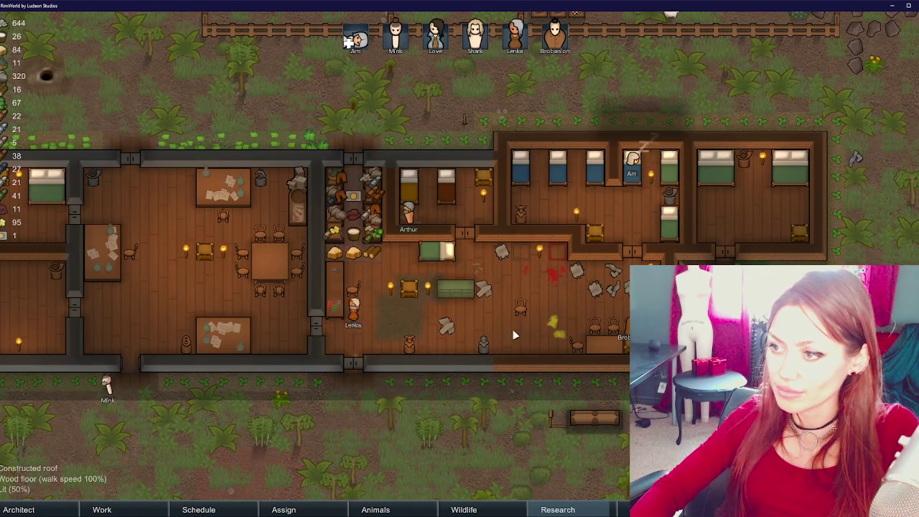
click(520, 308)
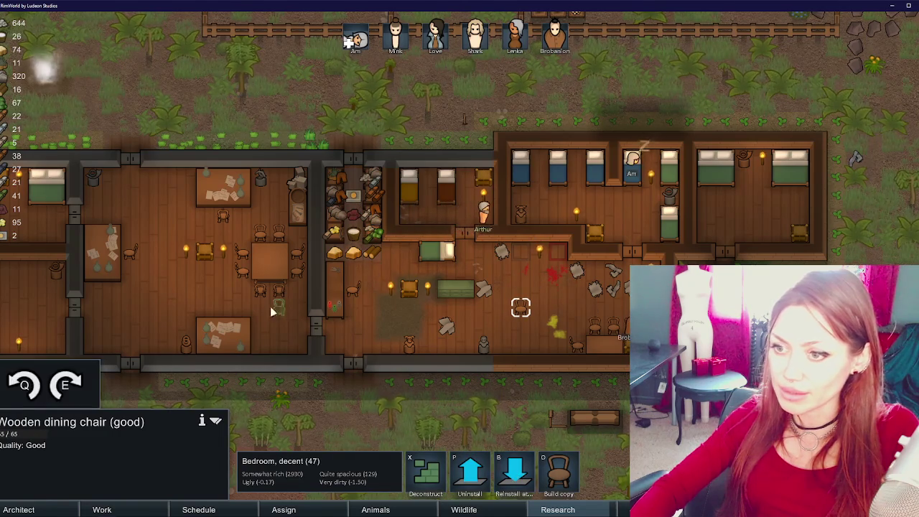
- Place two dining chairs at new spots by the west dining table
click(226, 310)
click(279, 233)
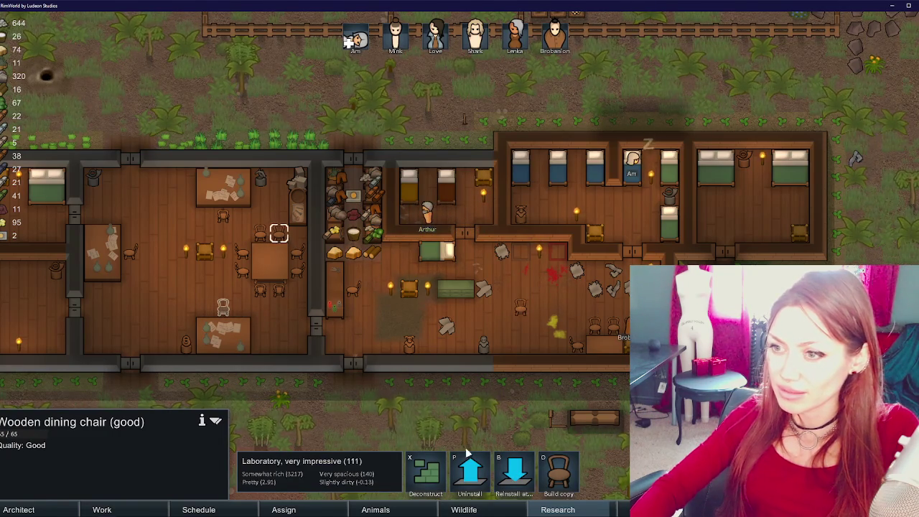
click(511, 475)
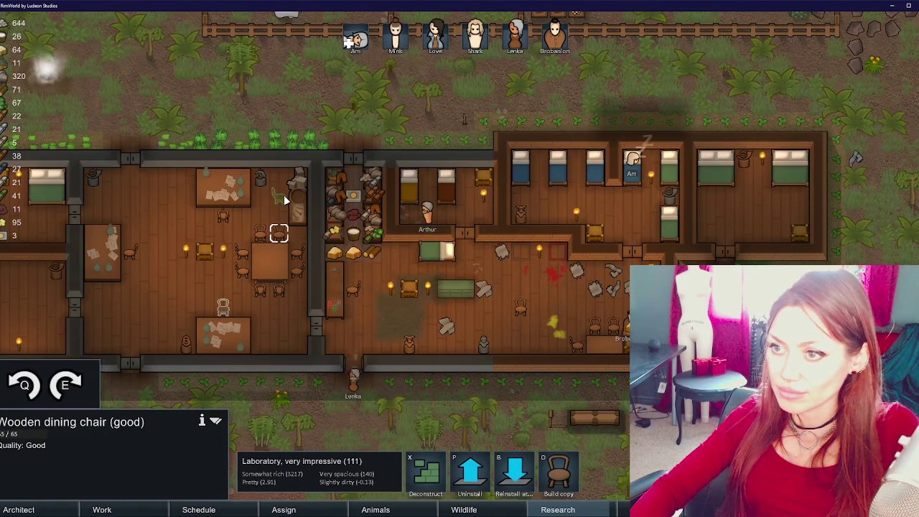
click(278, 193)
- Move the 2x2 wooden table into the eastern room and set a chair beside it
click(285, 275)
click(514, 473)
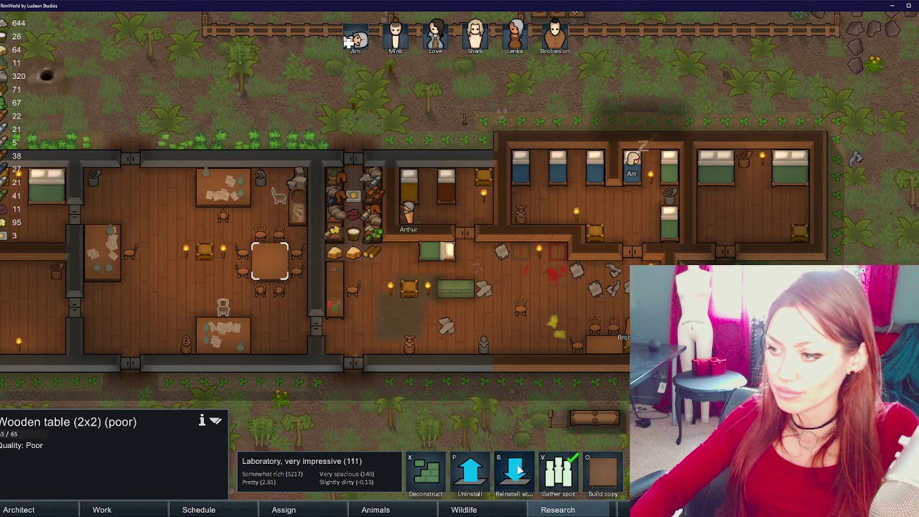
click(539, 339)
click(577, 344)
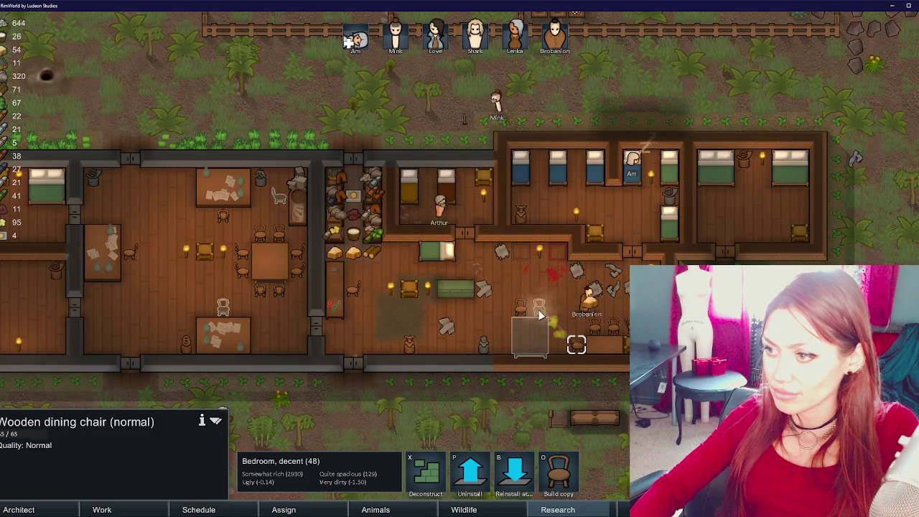
click(595, 328)
key(b)
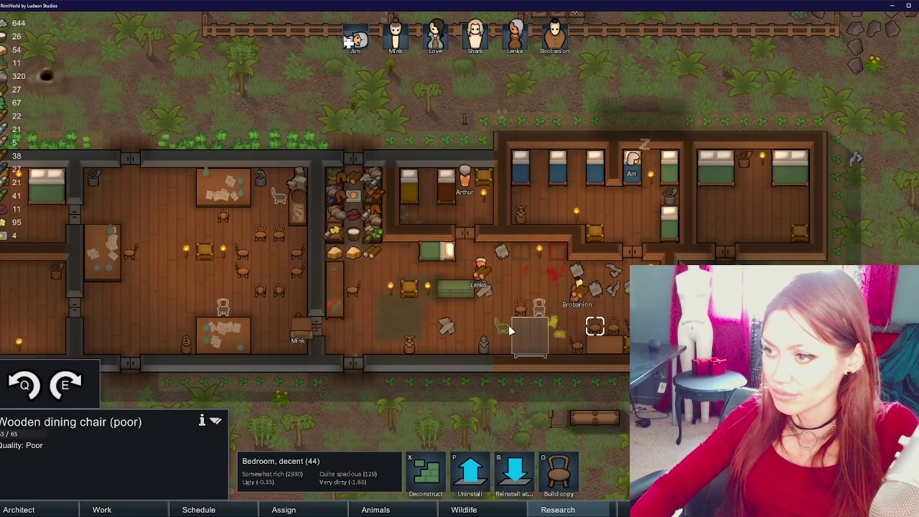
right_click(595, 330)
click(612, 327)
click(514, 474)
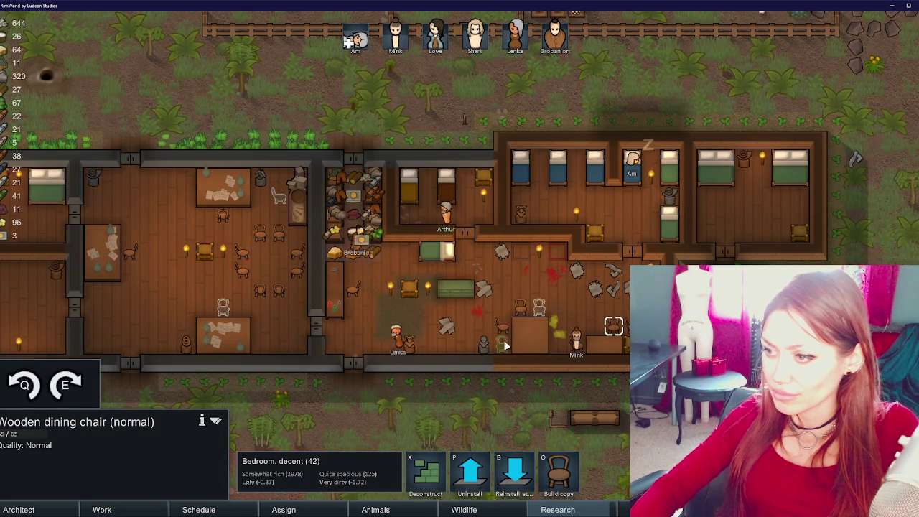
click(505, 346)
- Relocate three more dining chairs, including the good-quality one, around the moved table
click(278, 231)
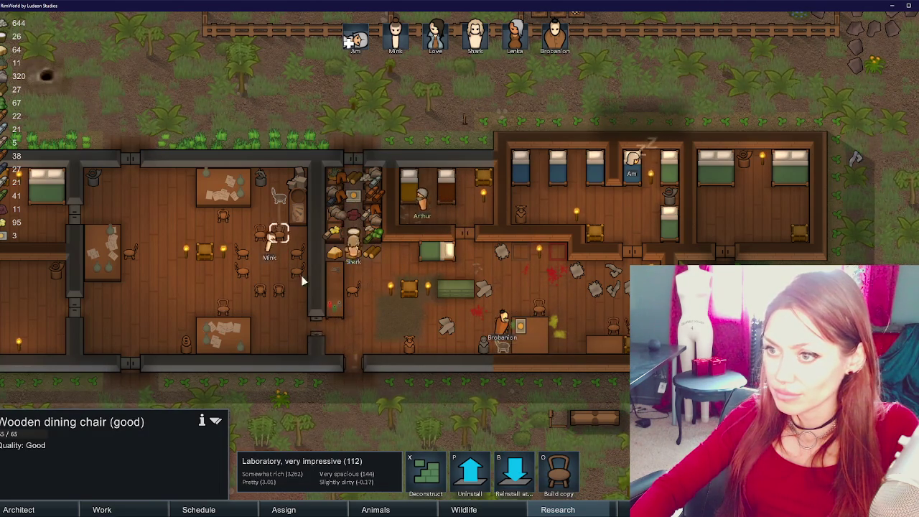
click(514, 477)
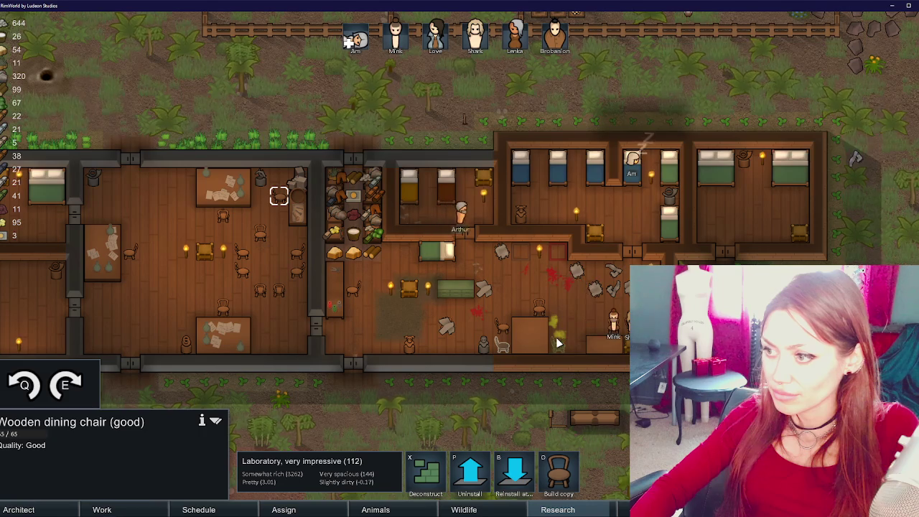
click(558, 343)
click(279, 289)
click(513, 478)
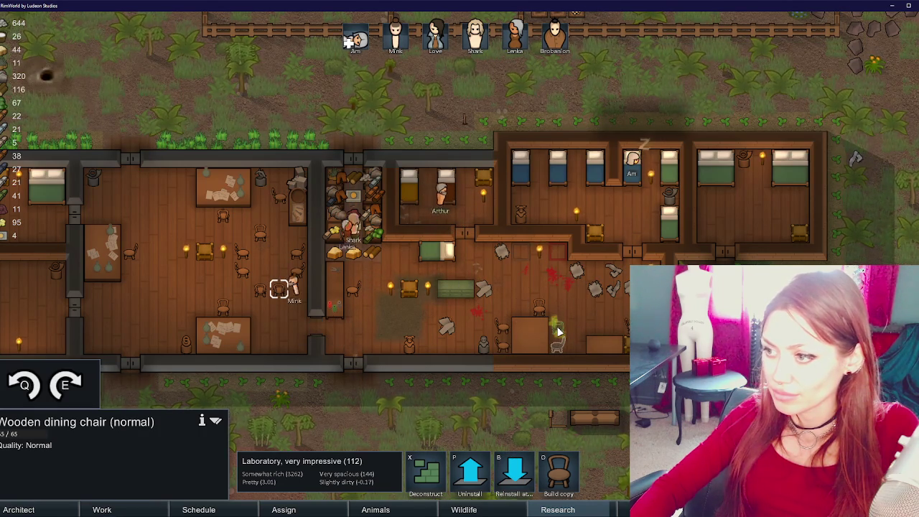
click(558, 331)
click(260, 290)
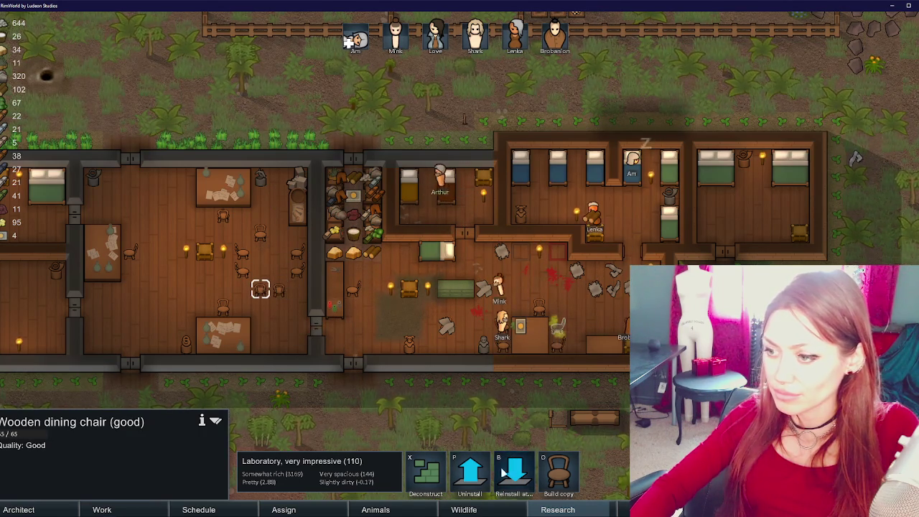
click(514, 477)
click(520, 307)
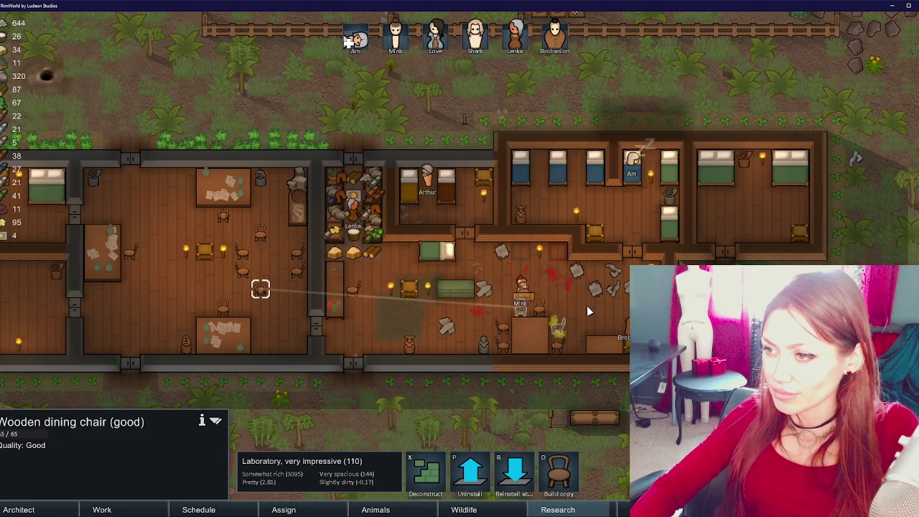
- Reinstall two more dining chairs, including the poor-quality one, to new spots nearby
click(334, 302)
click(297, 270)
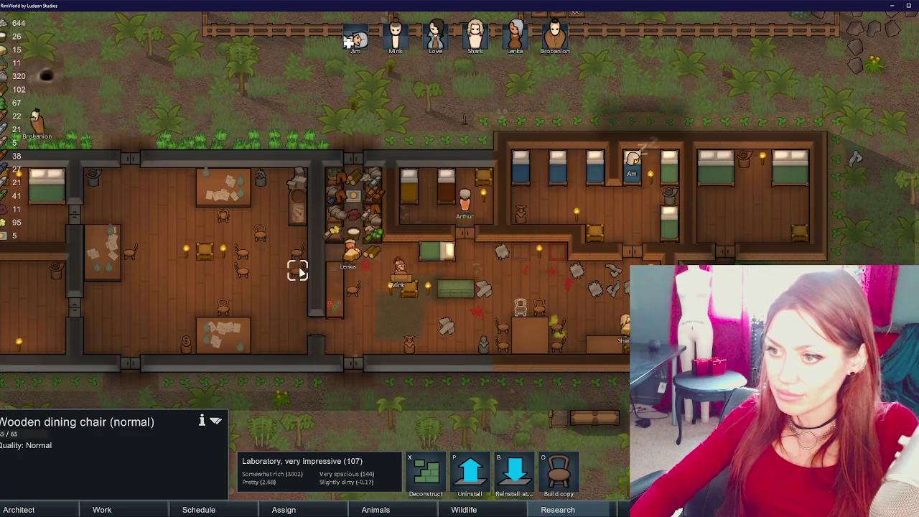
click(514, 474)
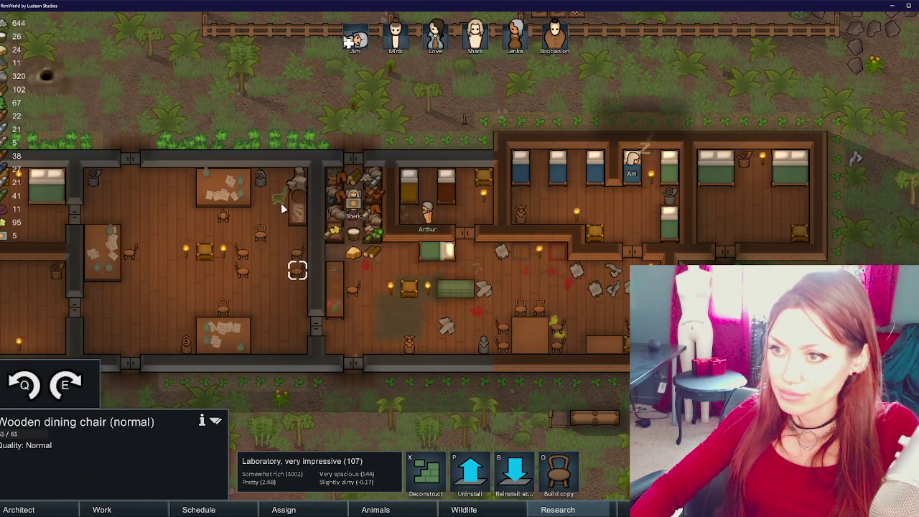
click(282, 208)
click(297, 252)
key(b)
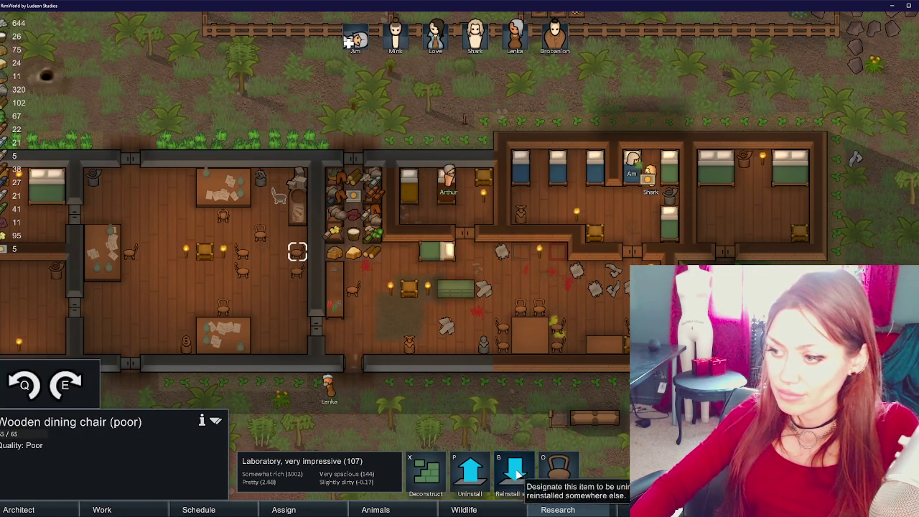
click(279, 251)
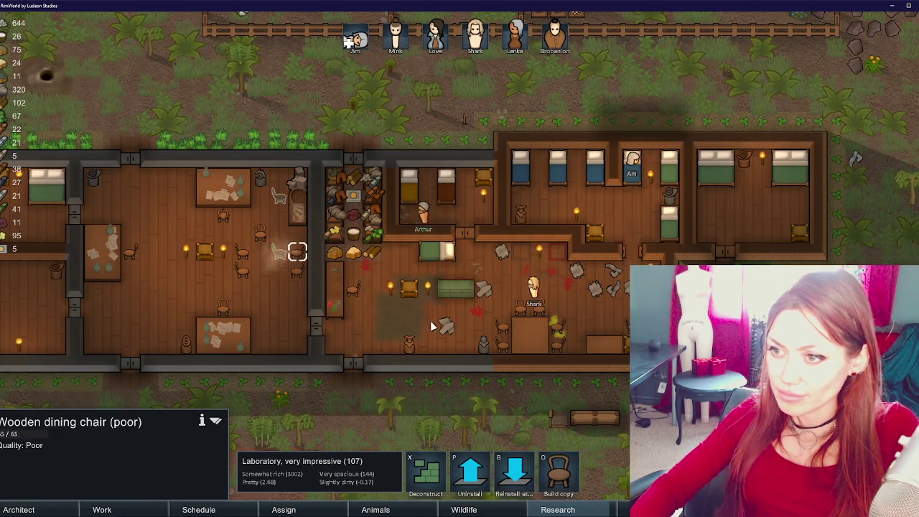
- Mark a reinstall spot for another dining chair in the far-right bedroom
click(334, 287)
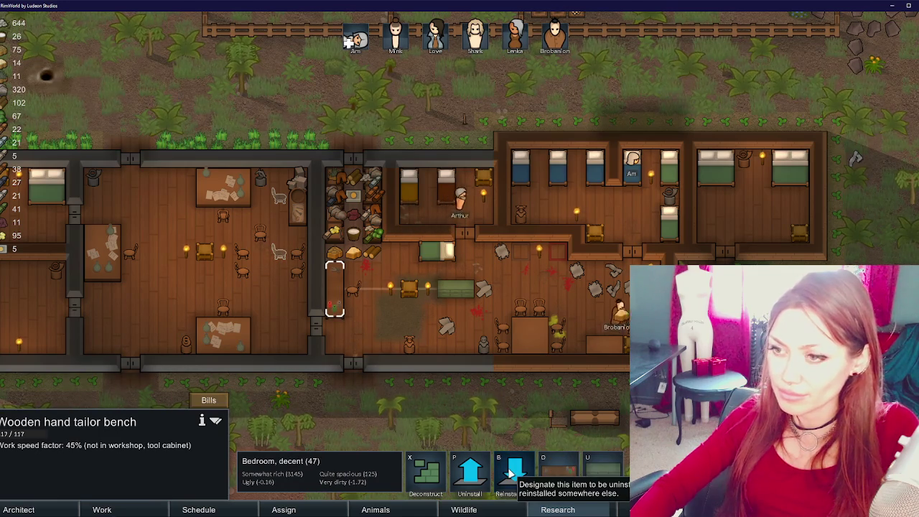
click(297, 270)
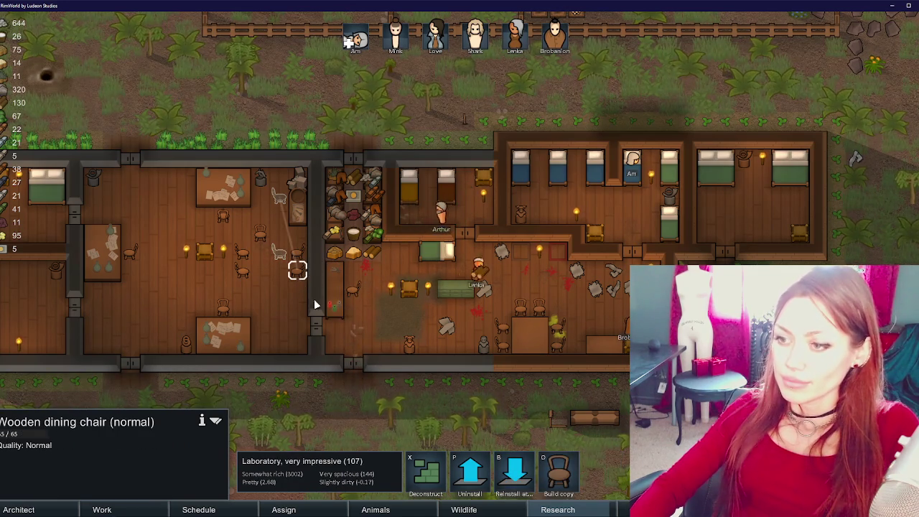
click(511, 470)
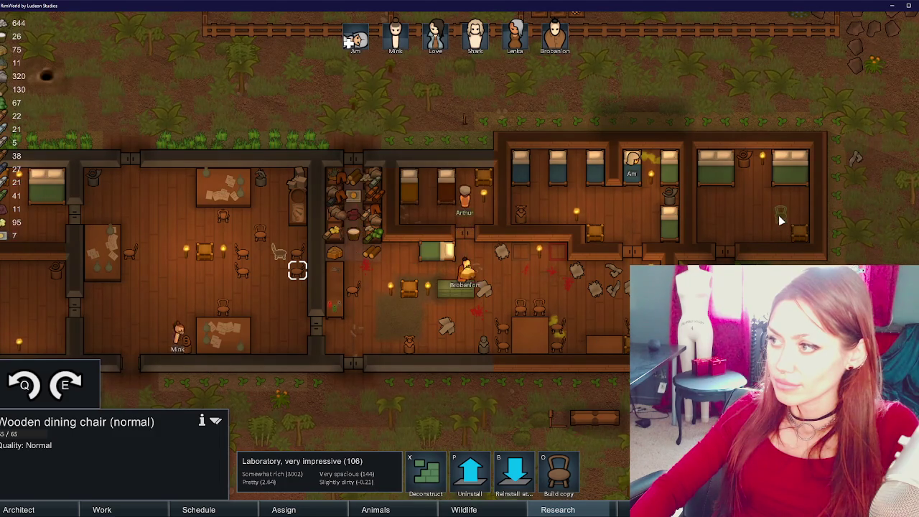
click(781, 220)
- Place the small 1x2 table and a dining chair in the far-right bedroom, then deselect
click(592, 345)
key(b)
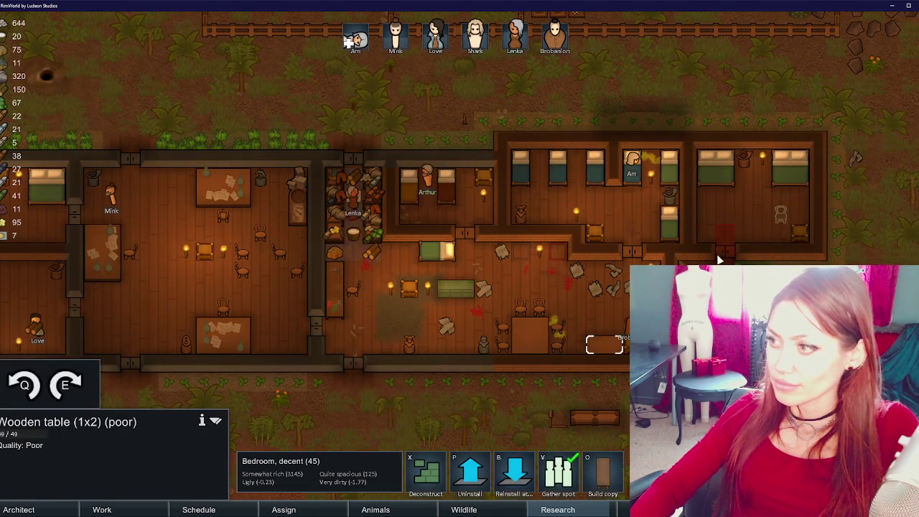
click(766, 236)
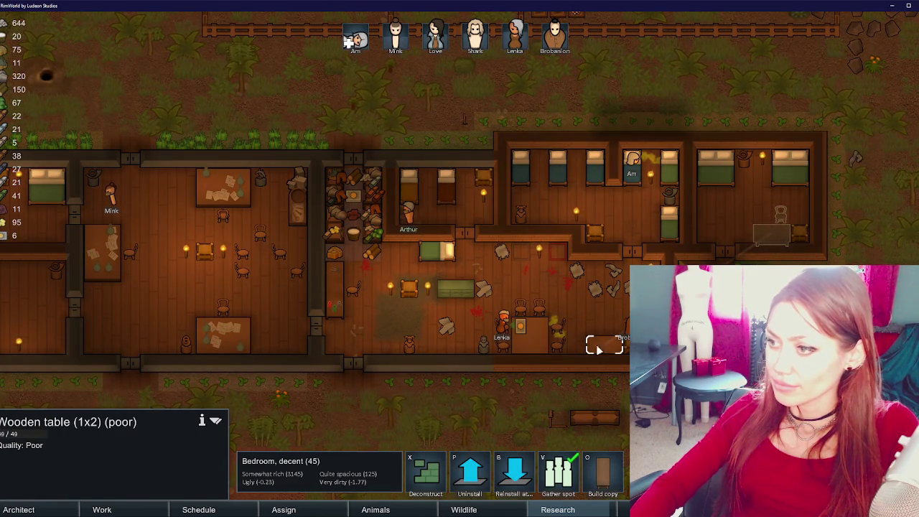
click(297, 270)
key(b)
click(766, 221)
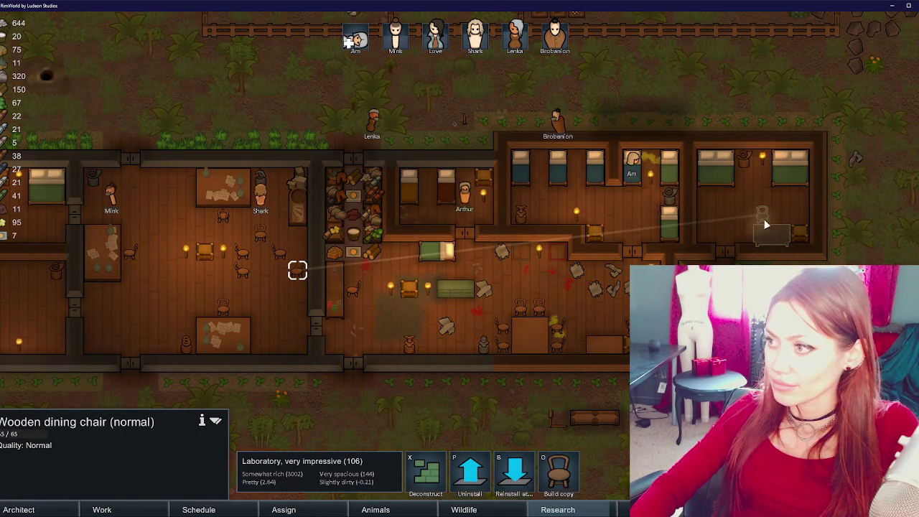
click(519, 271)
key(a)
key(w)
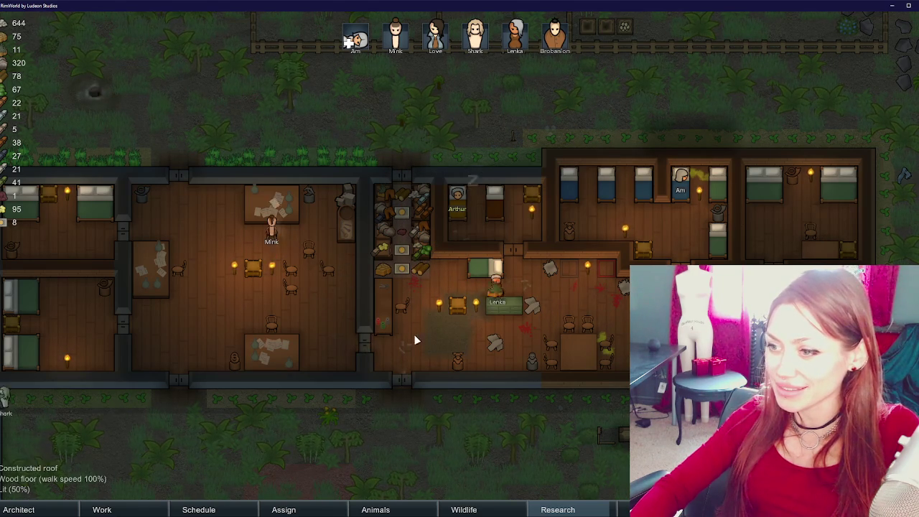
- Place the tailor bench vertically against the laboratory's east wall, then select a dining chair
click(387, 323)
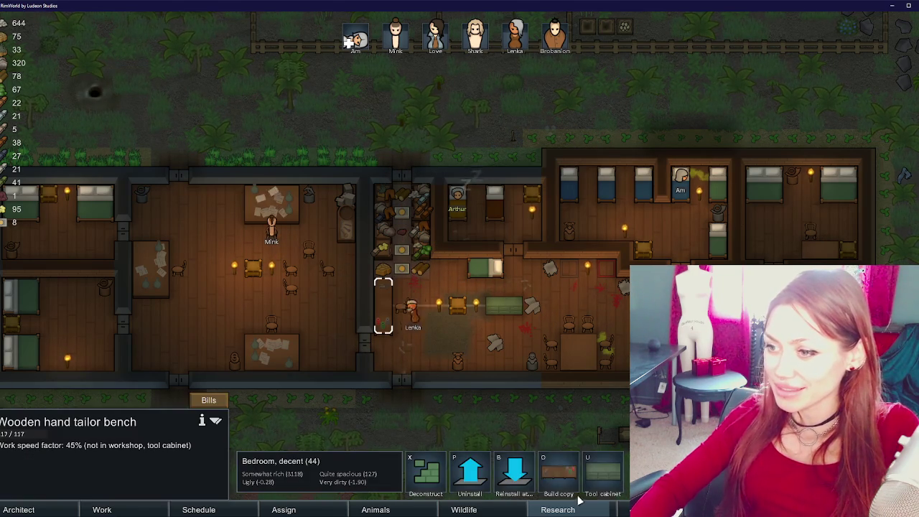
key(e)
click(339, 270)
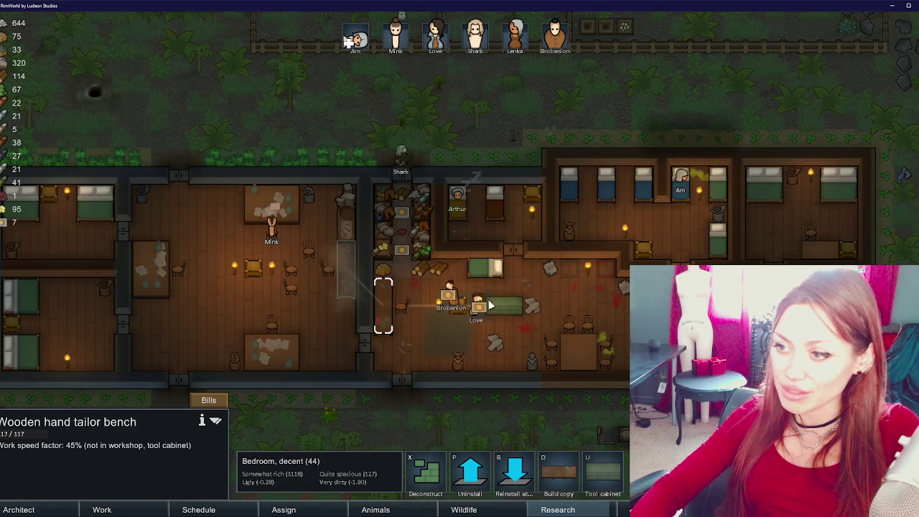
click(401, 305)
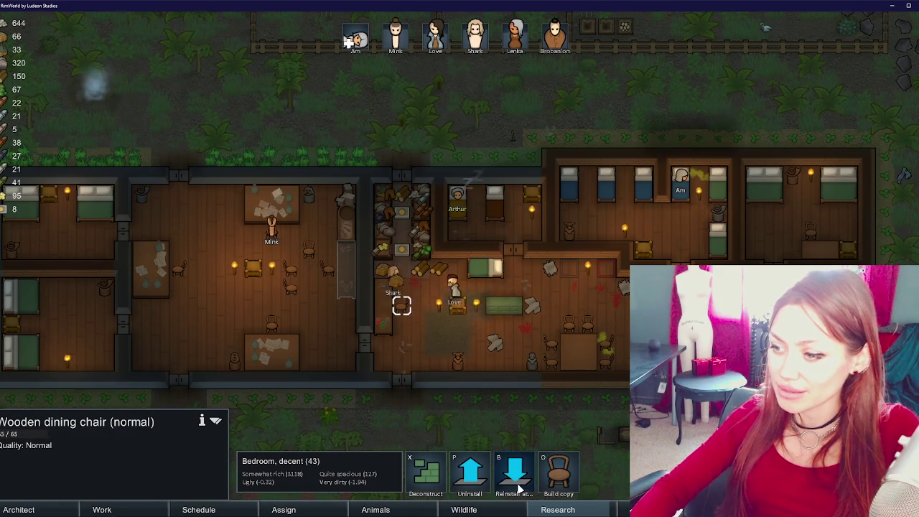